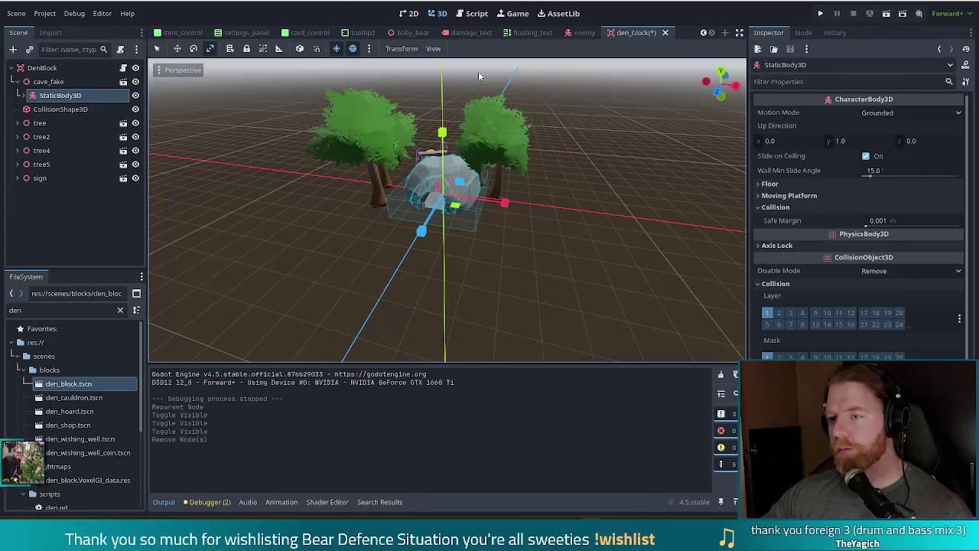
# Switch to the Select tool and deselect StaticBody3D while orbiting around the den.
pyautogui.click(157, 49)
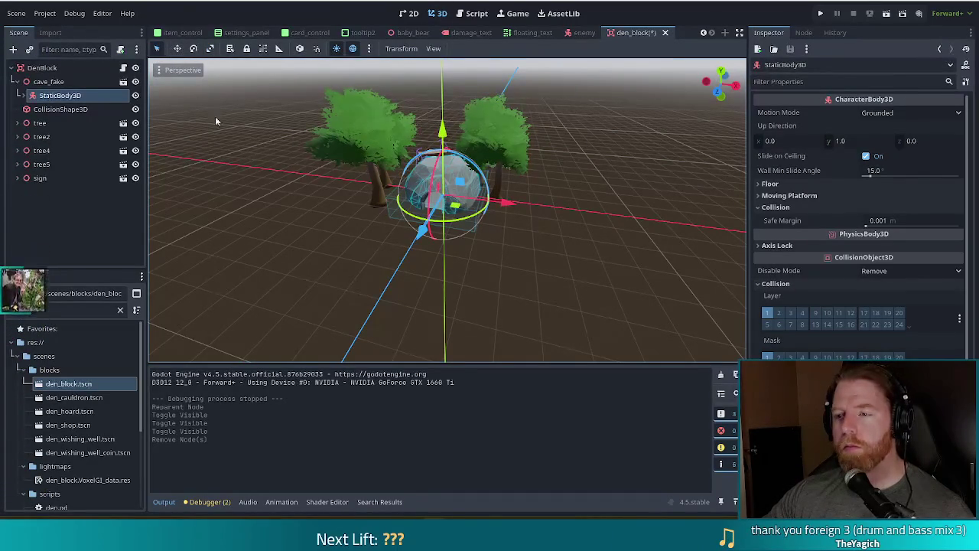
pyautogui.moveTo(369, 280)
pyautogui.mouseDown()
pyautogui.moveTo(401, 300)
pyautogui.moveTo(459, 285)
pyautogui.mouseUp()
pyautogui.click(620, 258)
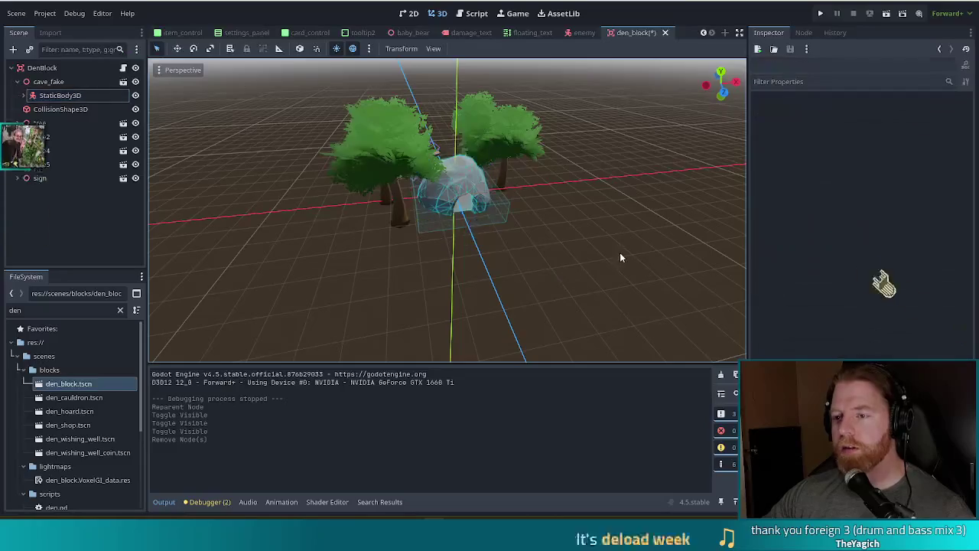
pyautogui.moveTo(619, 257); pyautogui.dragTo(558, 251)
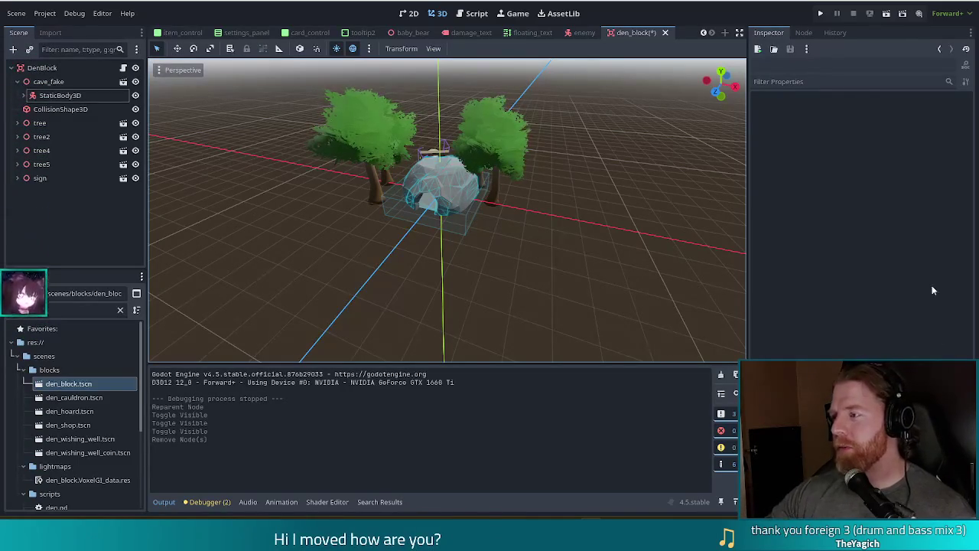
pyautogui.click(822, 15)
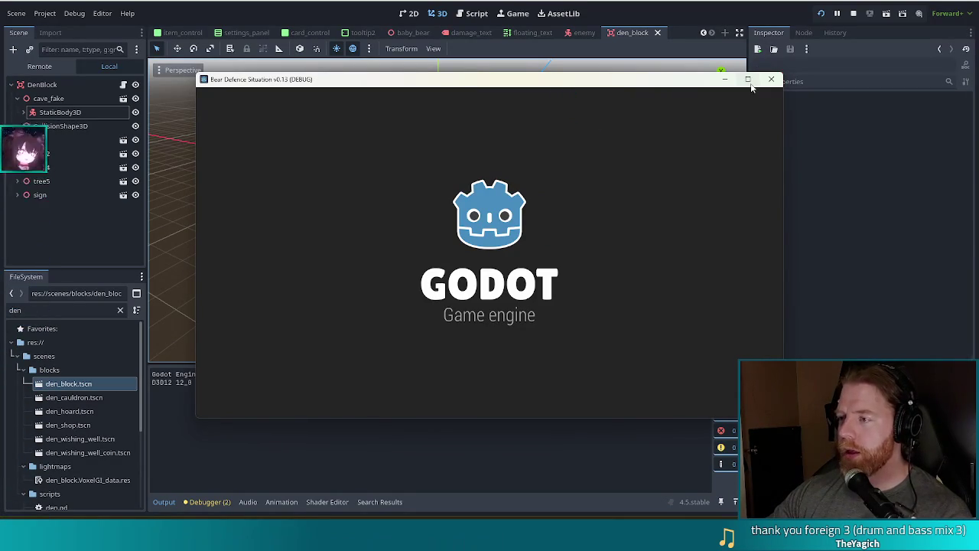
# Maximize the Bear Defence Situation debug window to fill the screen.
pyautogui.moveTo(748, 80)
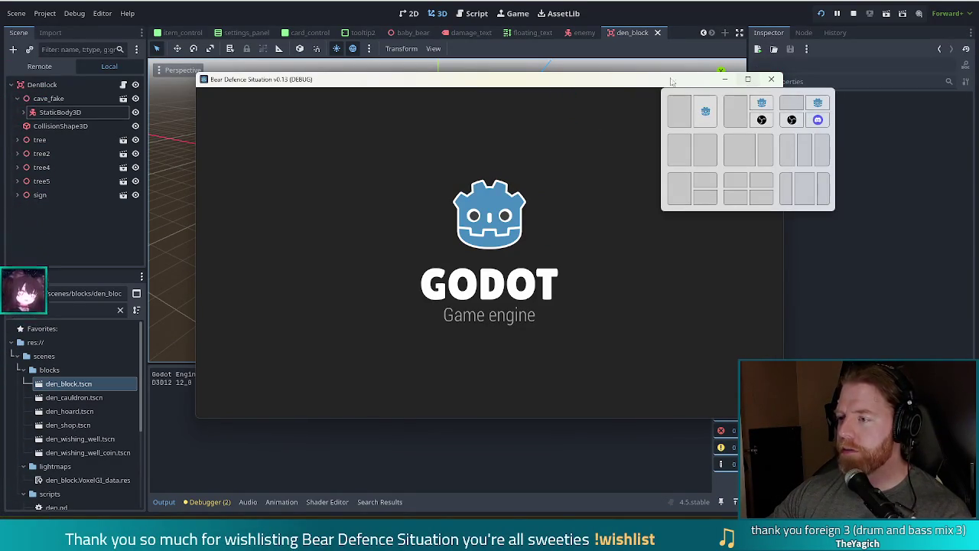
pyautogui.click(750, 80)
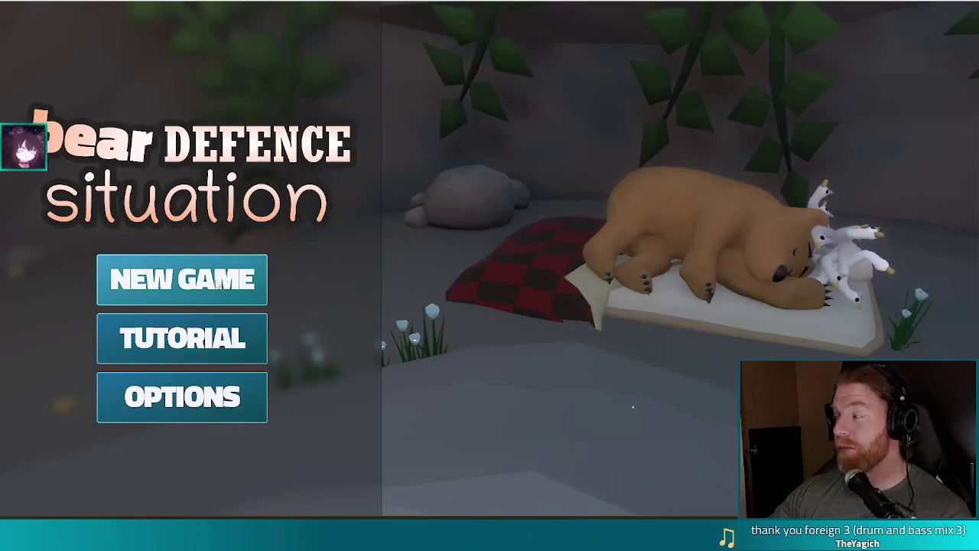
# Start a new game, open the merchant's shop, and poke and pet the shopkeeper.
pyautogui.click(181, 278)
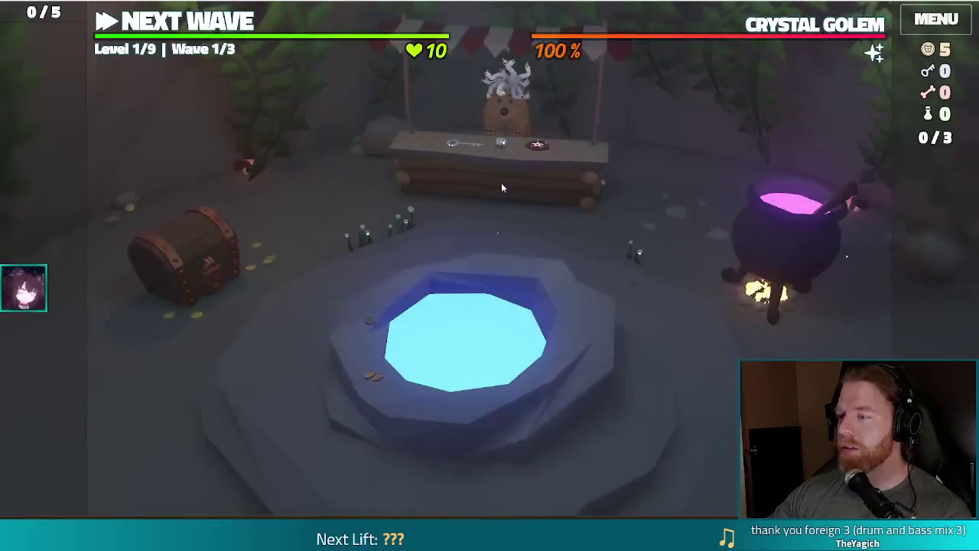
pyautogui.click(501, 184)
pyautogui.click(289, 161)
pyautogui.click(235, 203)
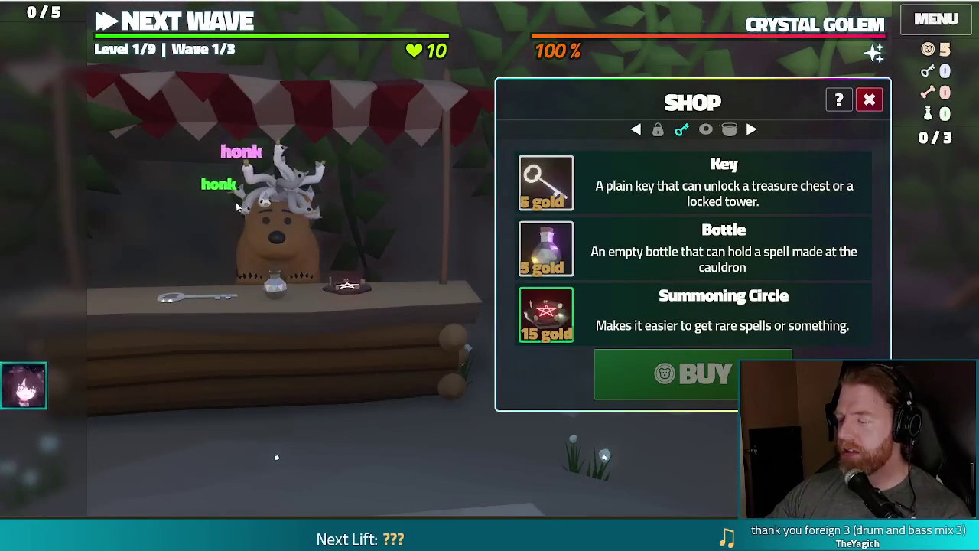
pyautogui.click(301, 238)
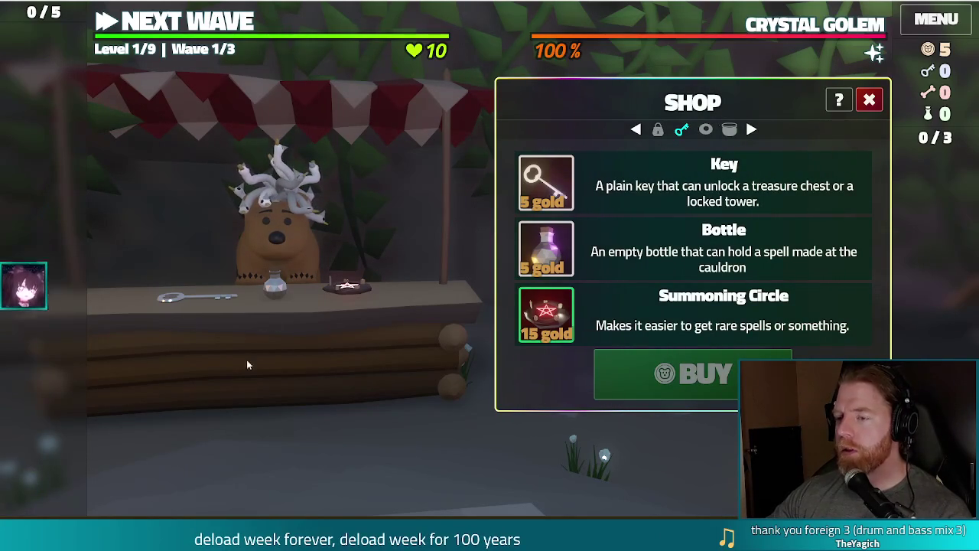
# Buy the Key for 5 gold and close the shop.
pyautogui.click(671, 197)
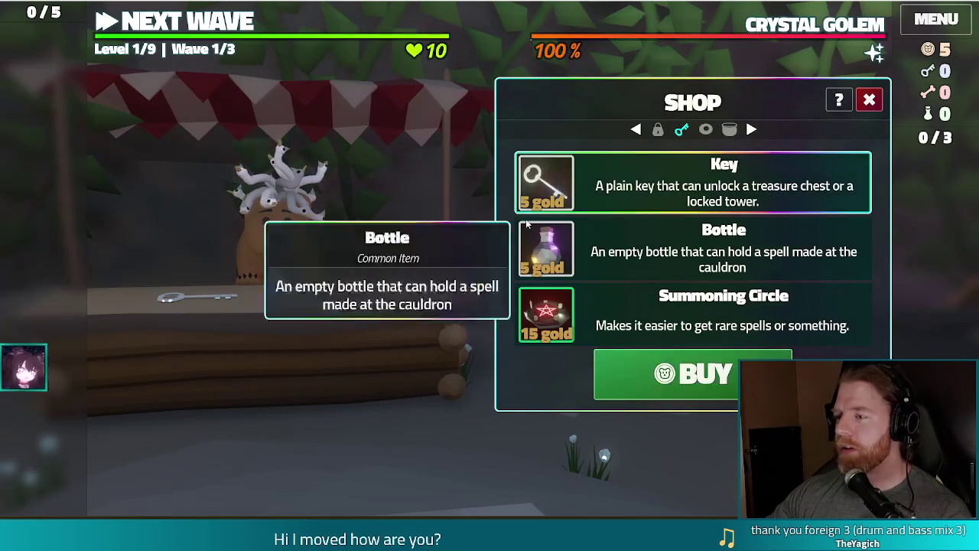
pyautogui.click(705, 383)
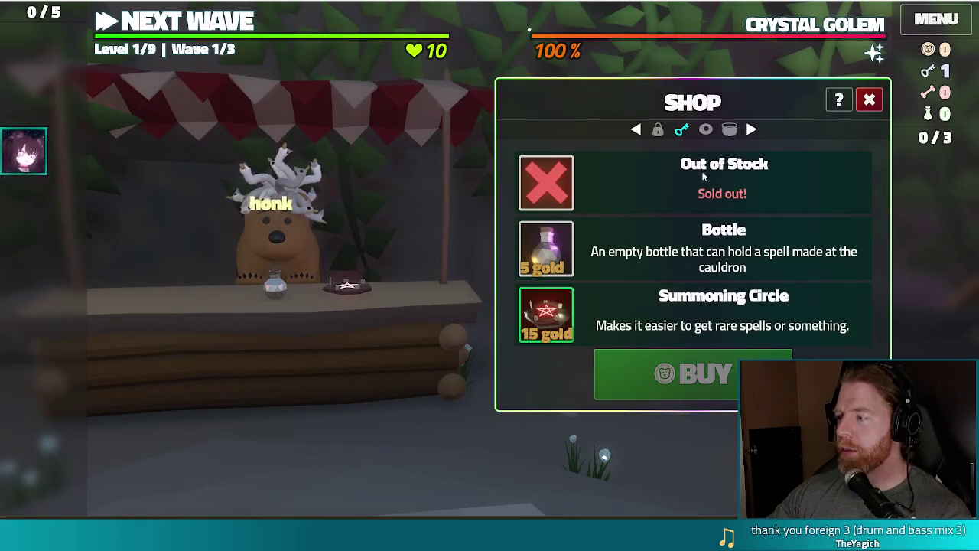
pyautogui.click(867, 100)
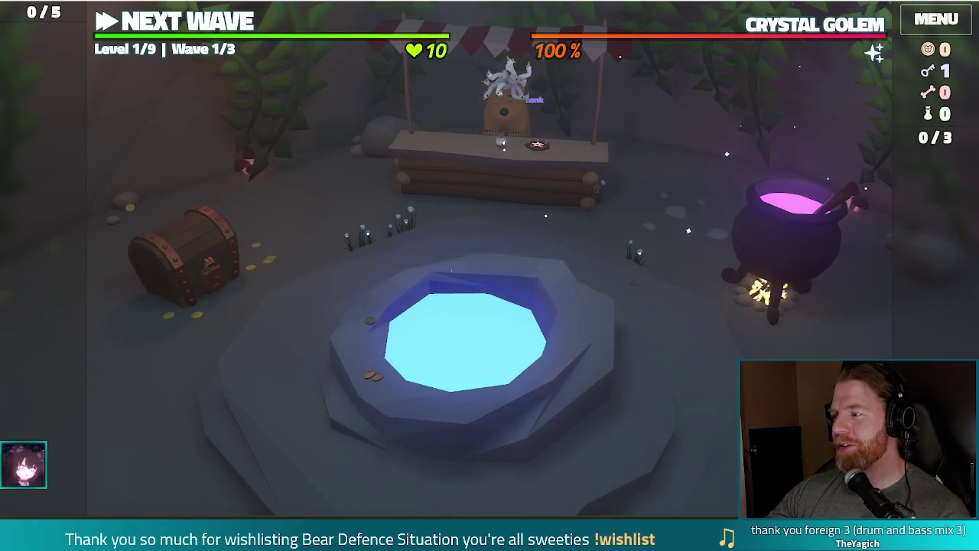
# Go to the level map and select a Two Pair of the two kings and two sevens.
pyautogui.click(222, 23)
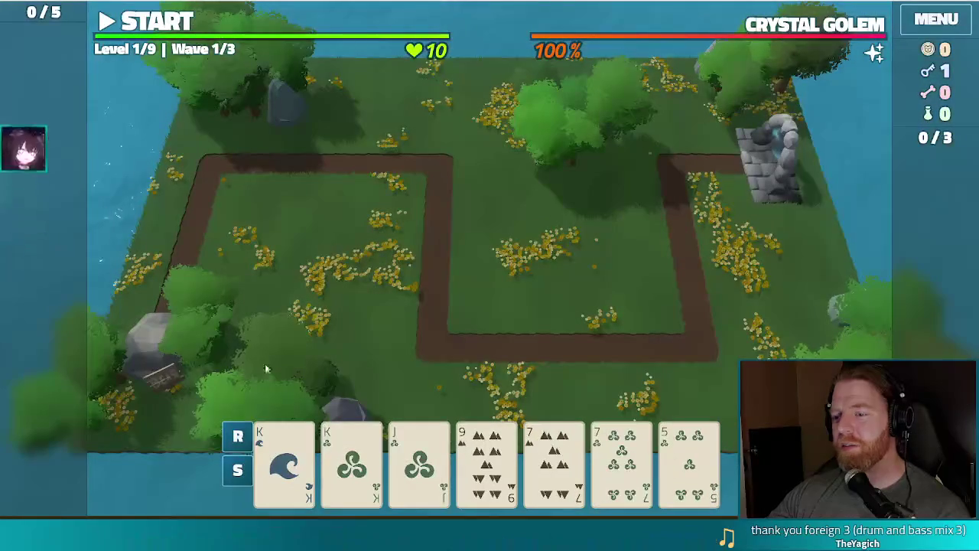
pyautogui.moveTo(322, 473)
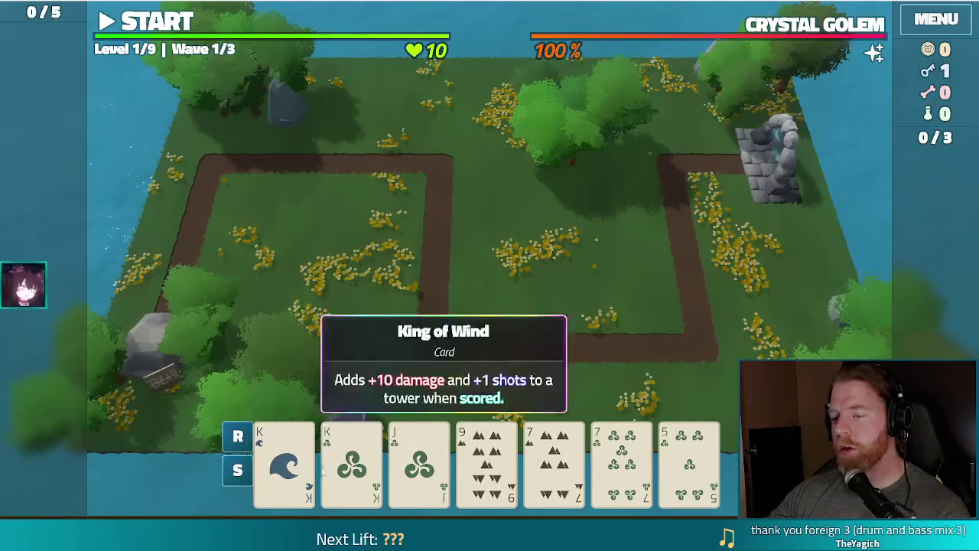
pyautogui.click(285, 465)
pyautogui.click(351, 466)
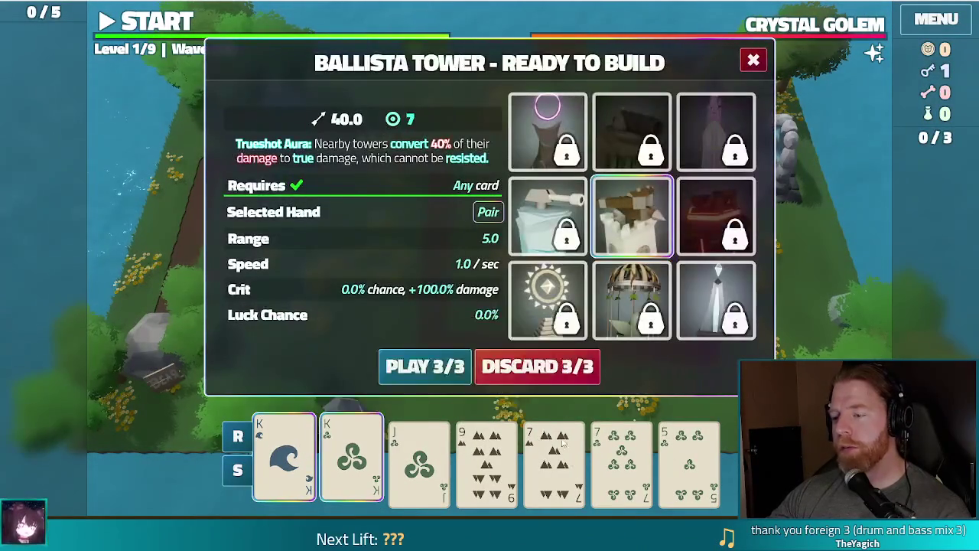
pyautogui.click(595, 457)
pyautogui.click(554, 457)
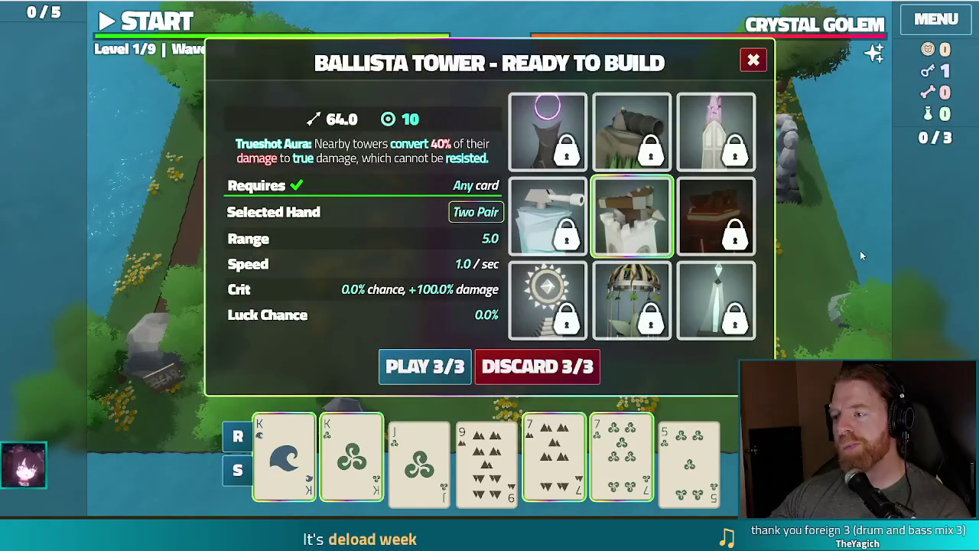
# Unlock the Lightning Tower with the key and place it on grass inside the path loop.
pyautogui.click(741, 321)
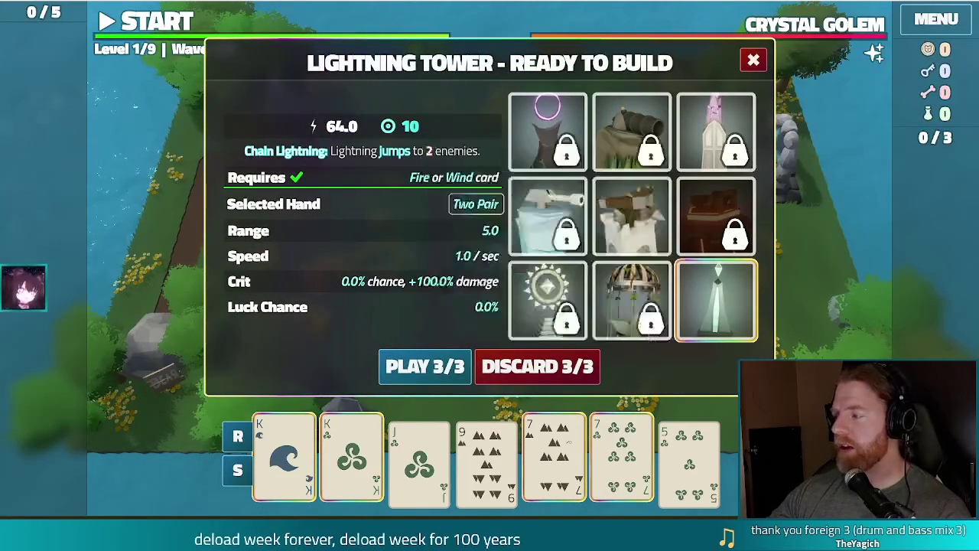
pyautogui.click(425, 367)
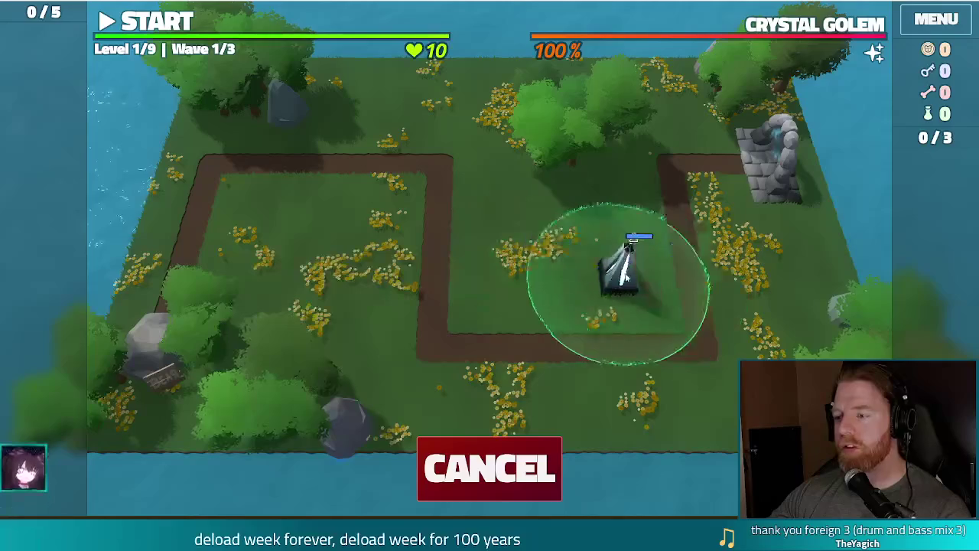
pyautogui.click(625, 274)
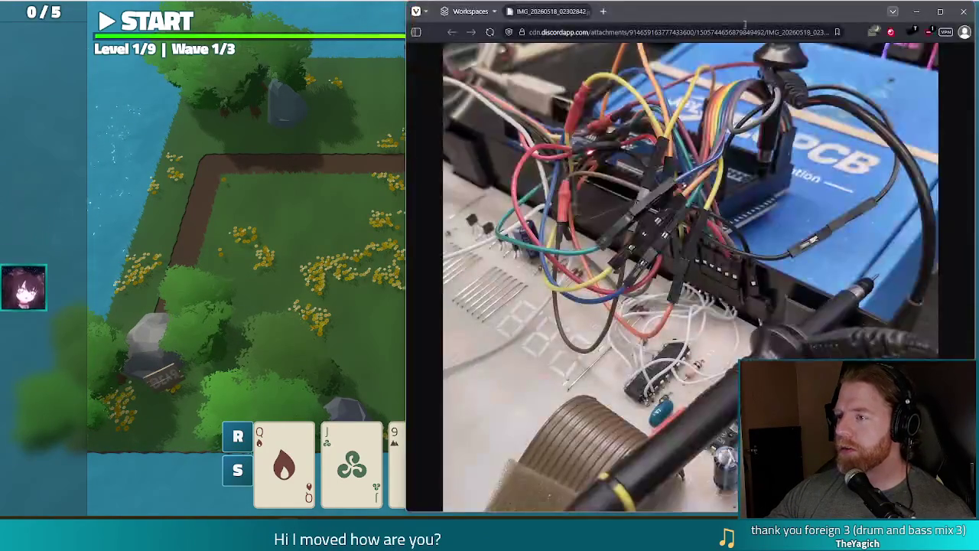
pyautogui.moveTo(758, 13)
pyautogui.mouseDown()
pyautogui.moveTo(672, 25)
pyautogui.moveTo(485, 16)
pyautogui.mouseUp()
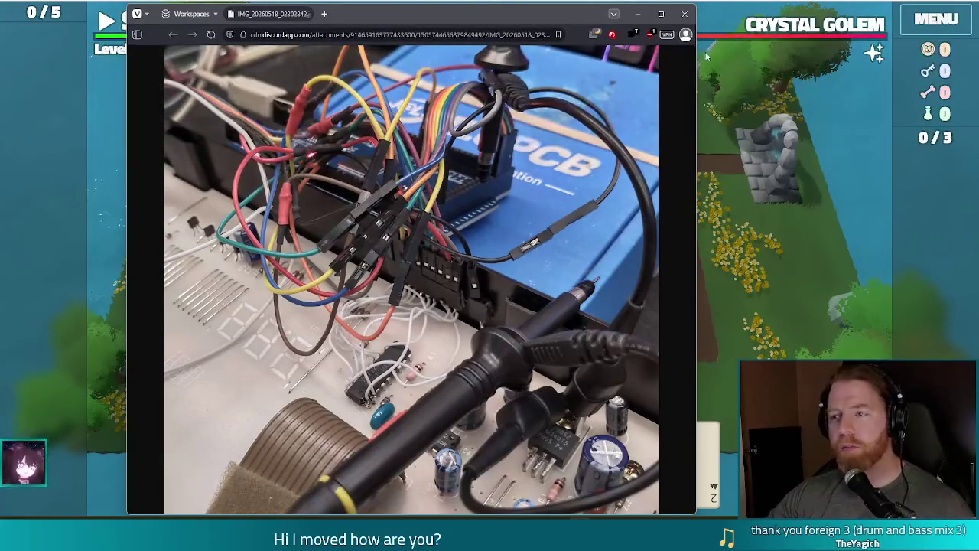
pyautogui.click(684, 14)
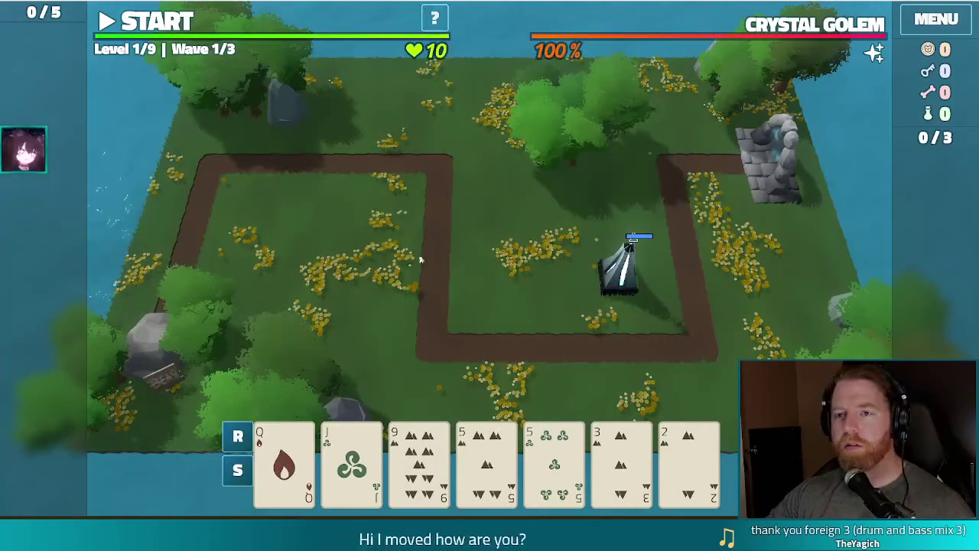
# Discard the 3 and 2 of Earth for new cards.
pyautogui.moveTo(662, 444)
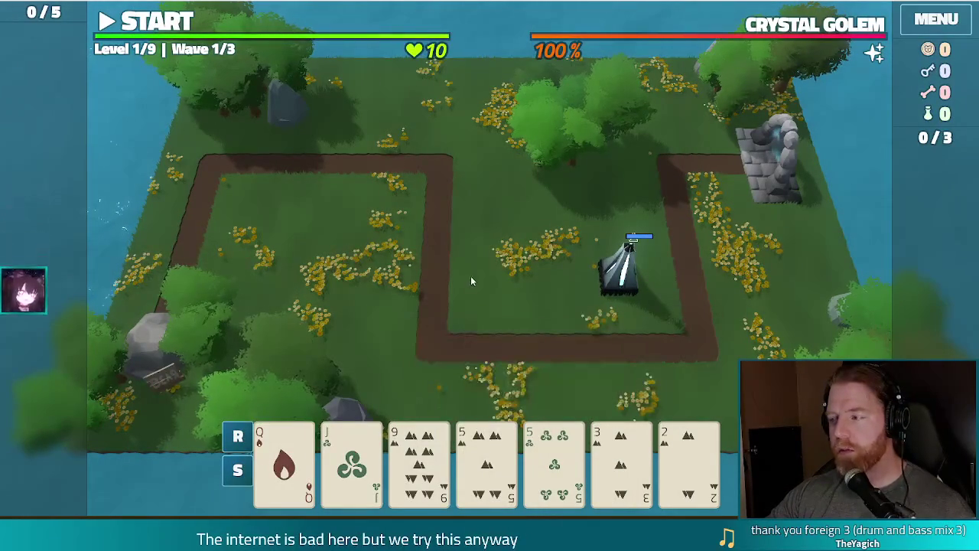
pyautogui.click(622, 459)
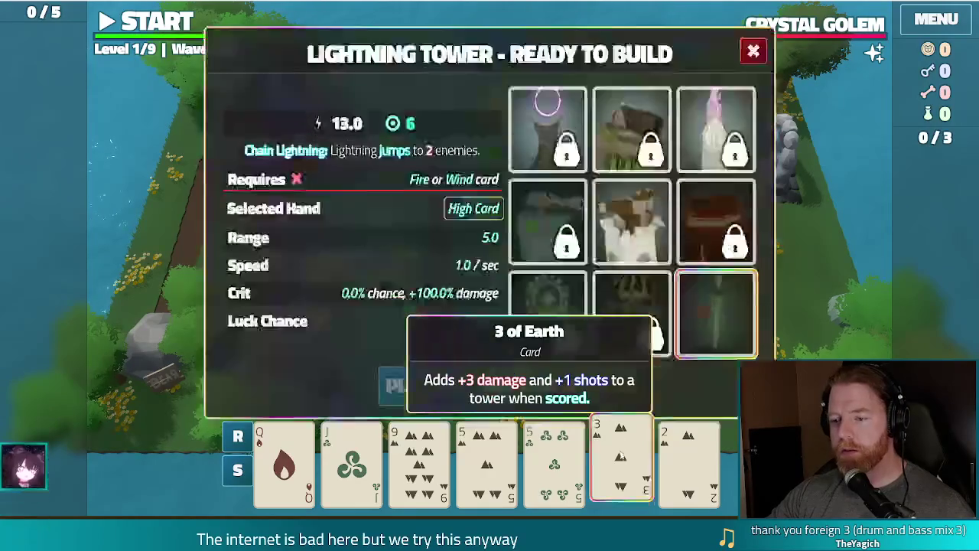
pyautogui.click(688, 460)
pyautogui.click(548, 364)
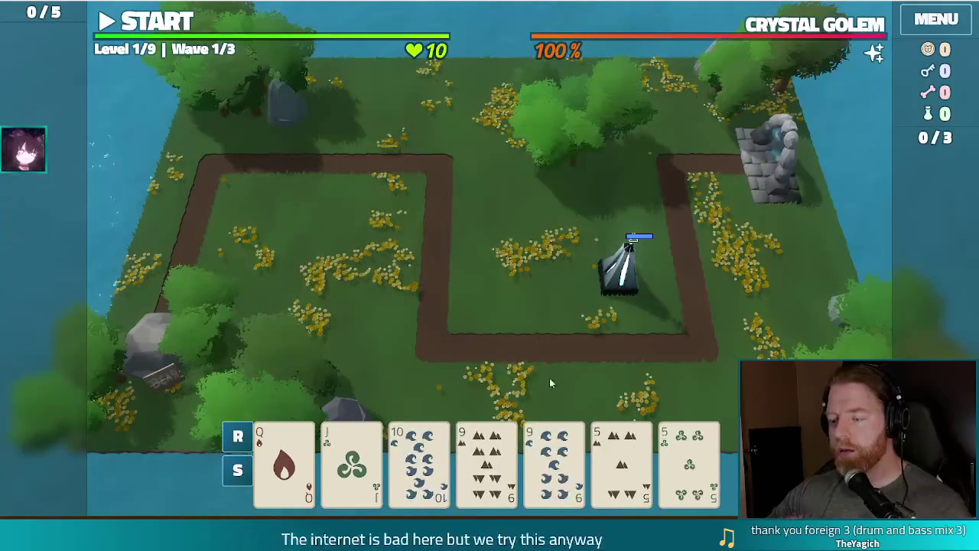
# Build a second Lightning Tower from Two Pair nines and fives left of the first, then start the wave.
pyautogui.click(486, 459)
pyautogui.click(554, 459)
pyautogui.click(691, 465)
pyautogui.click(622, 459)
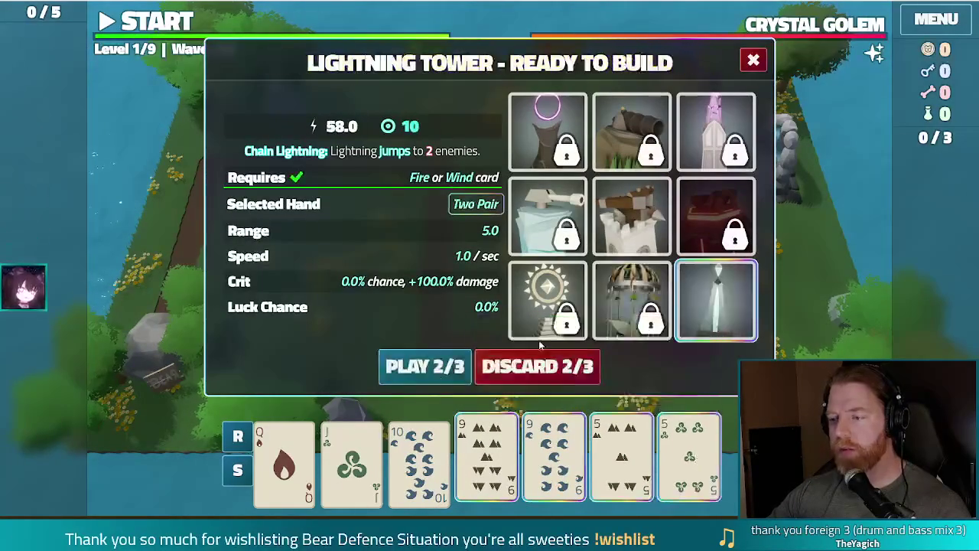
pyautogui.click(425, 366)
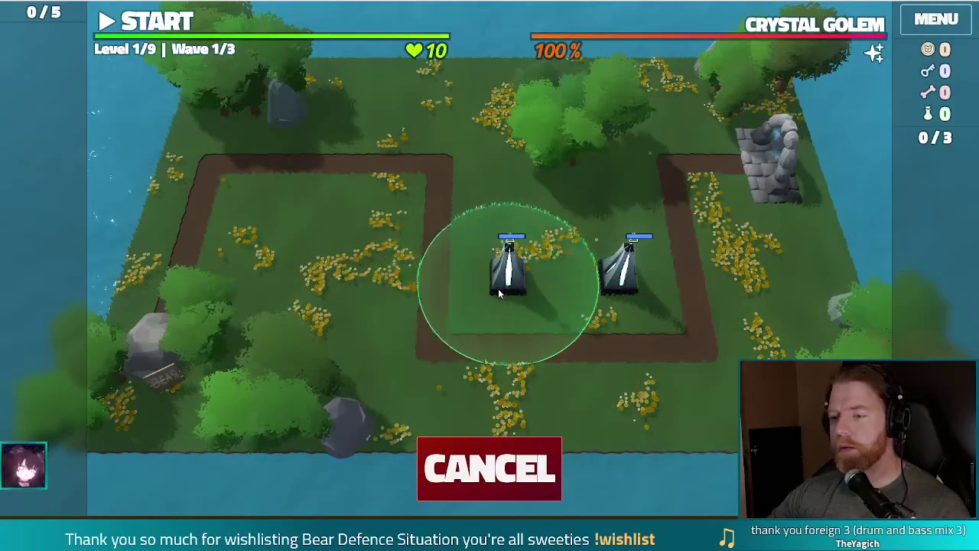
pyautogui.click(513, 285)
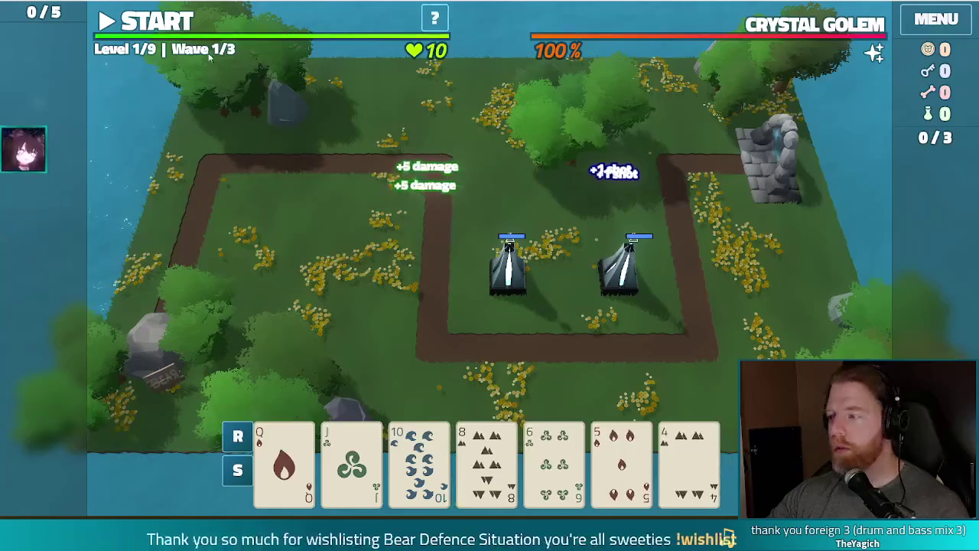
pyautogui.click(174, 24)
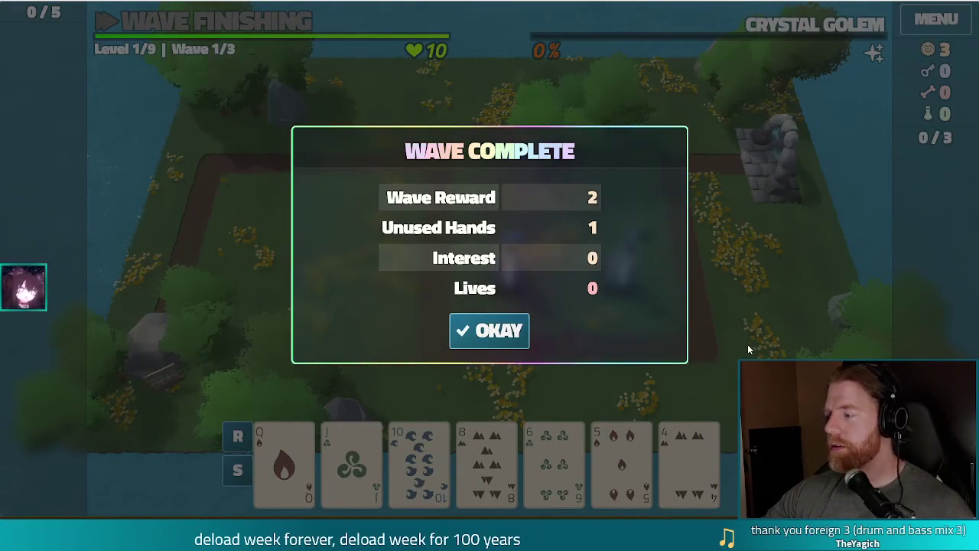
# Dismiss the Wave Complete summary, check the Crystal Golem wave info, and stop the game.
pyautogui.click(490, 331)
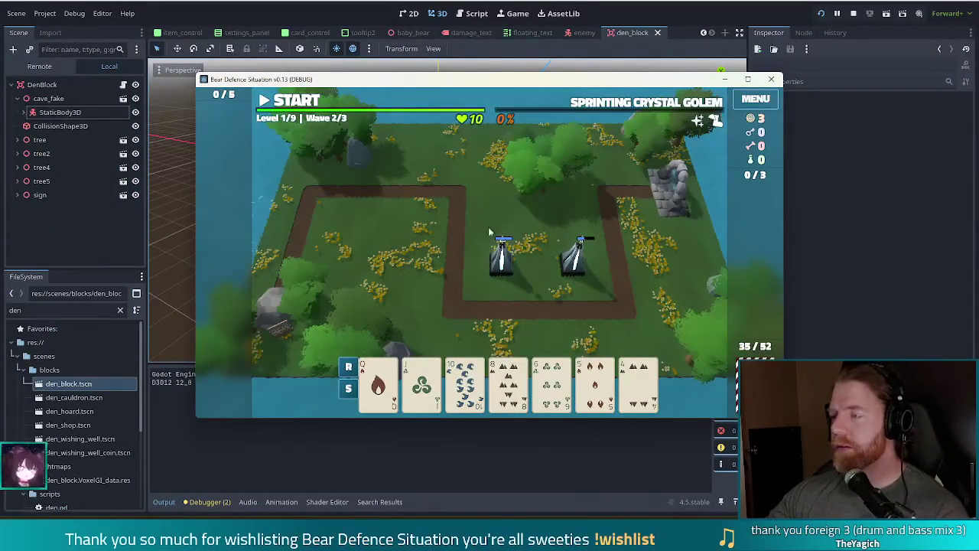
pyautogui.click(504, 98)
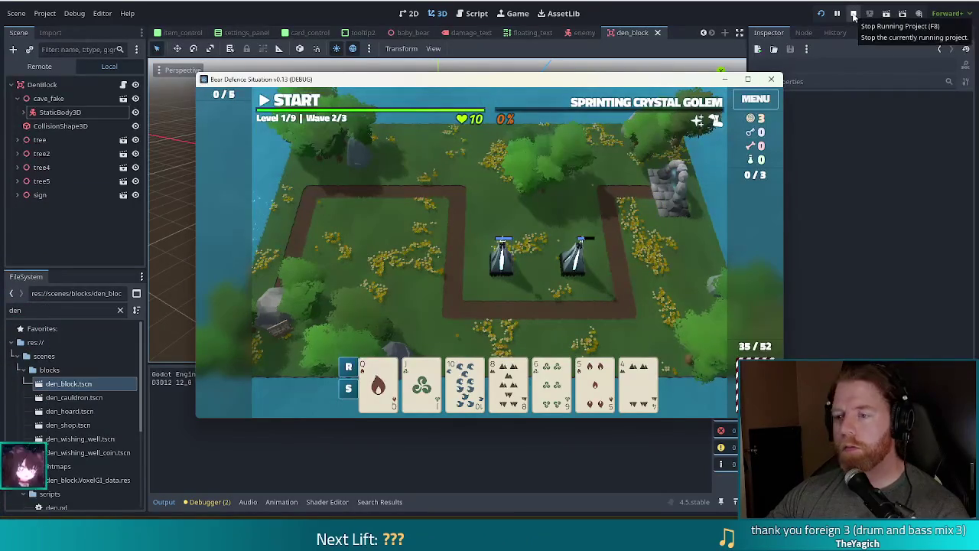
pyautogui.click(853, 15)
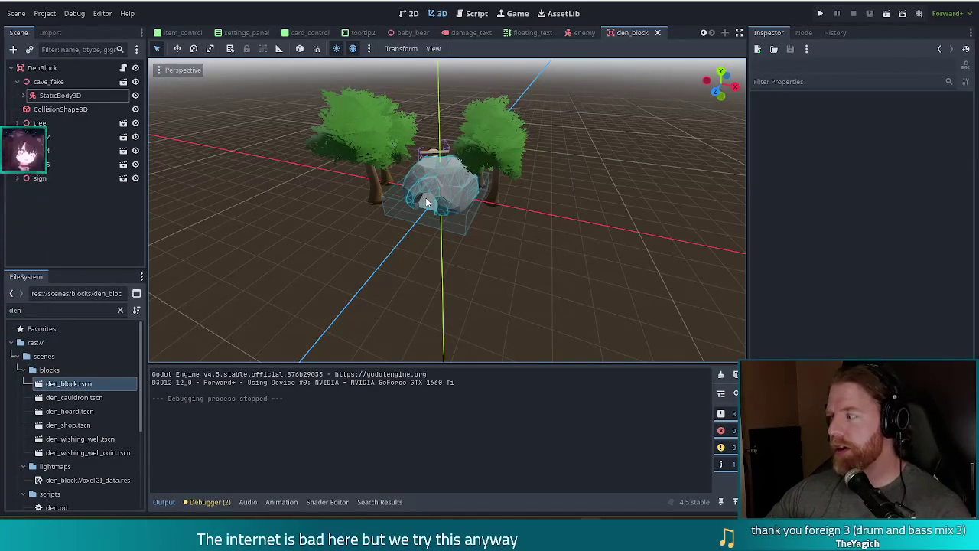
# Collapse cave_fake's child nodes in the Scene dock.
pyautogui.click(20, 82)
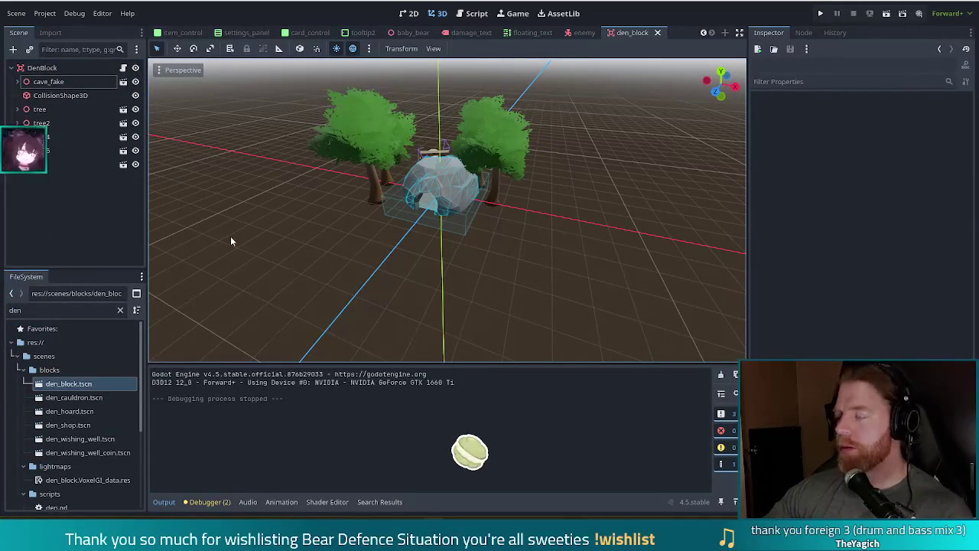
pyautogui.click(124, 69)
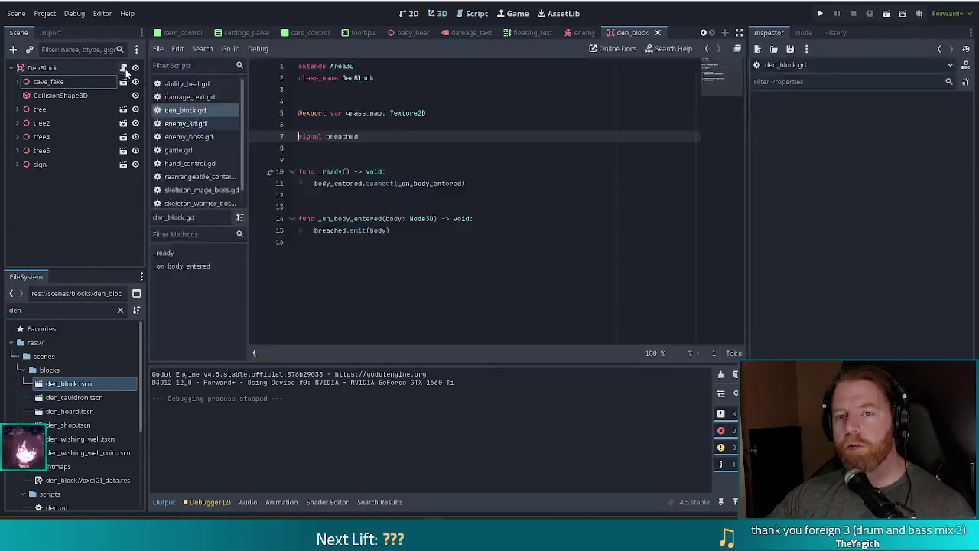
pyautogui.click(459, 113)
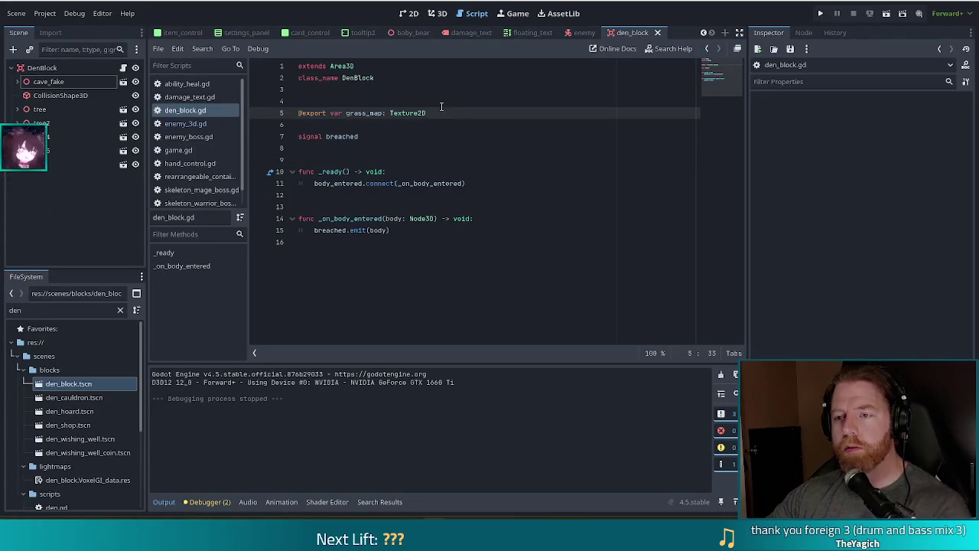
pyautogui.press('Return')
pyautogui.click(71, 85)
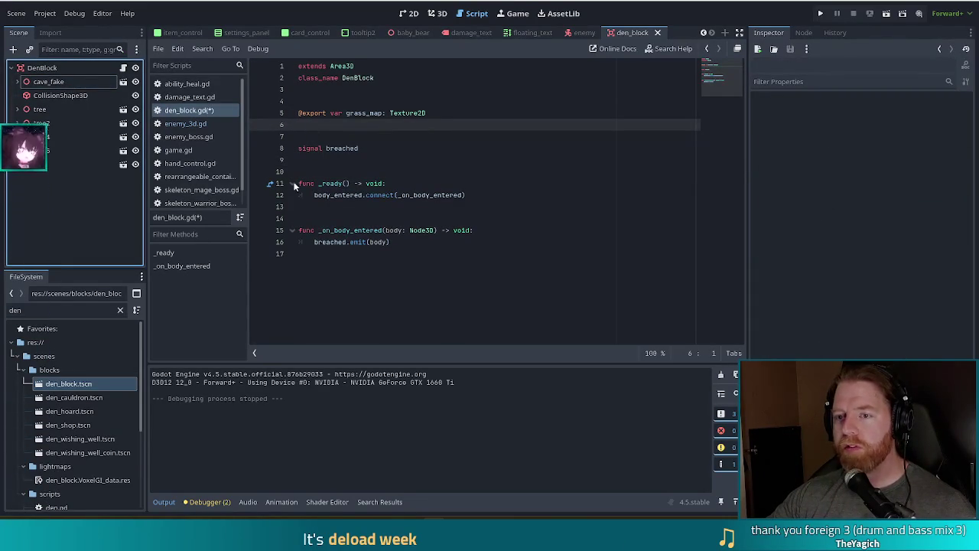
pyautogui.moveTo(74, 81); pyautogui.dragTo(334, 137)
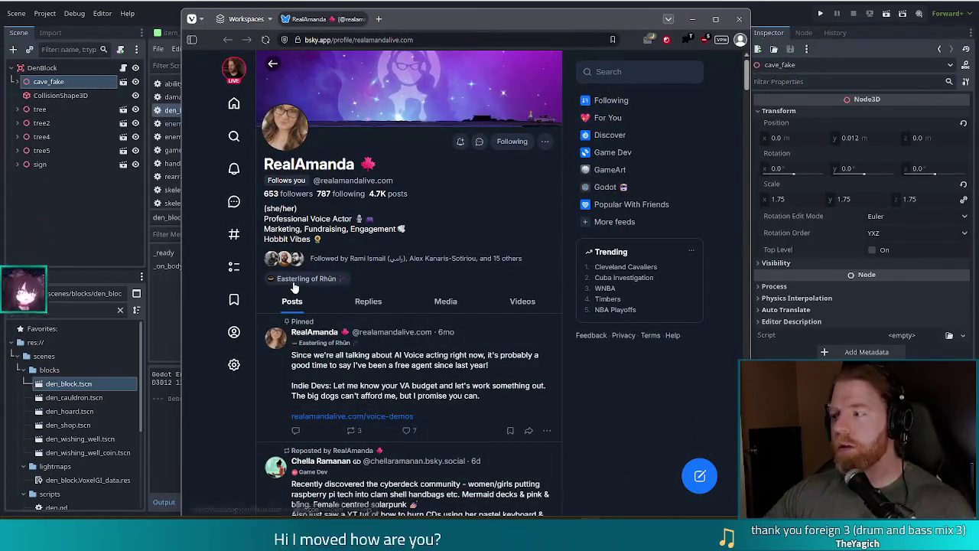
# Play the reposted DIY Mermaid Cyberdeck video muted, skipped to 0:55, in full screen.
pyautogui.scroll(-5, 352, 252)
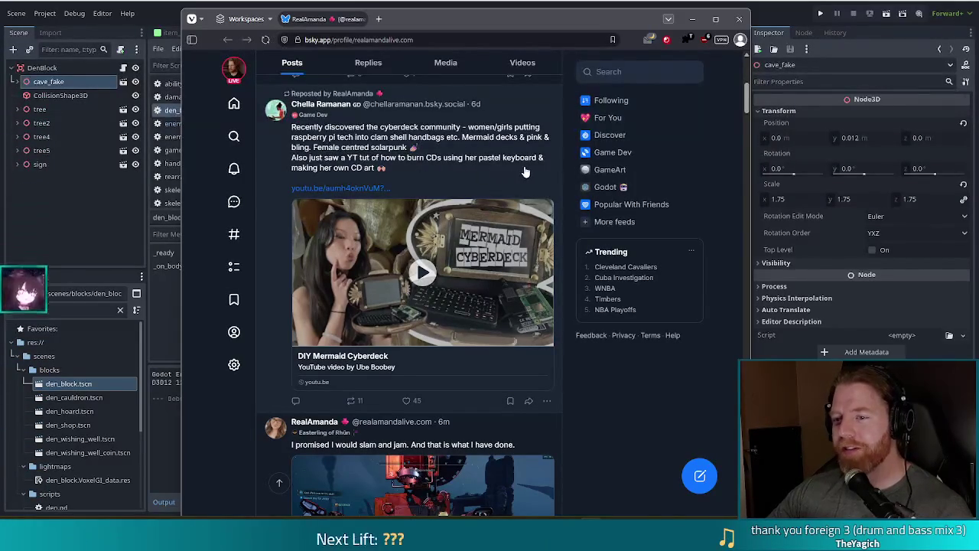
pyautogui.click(423, 272)
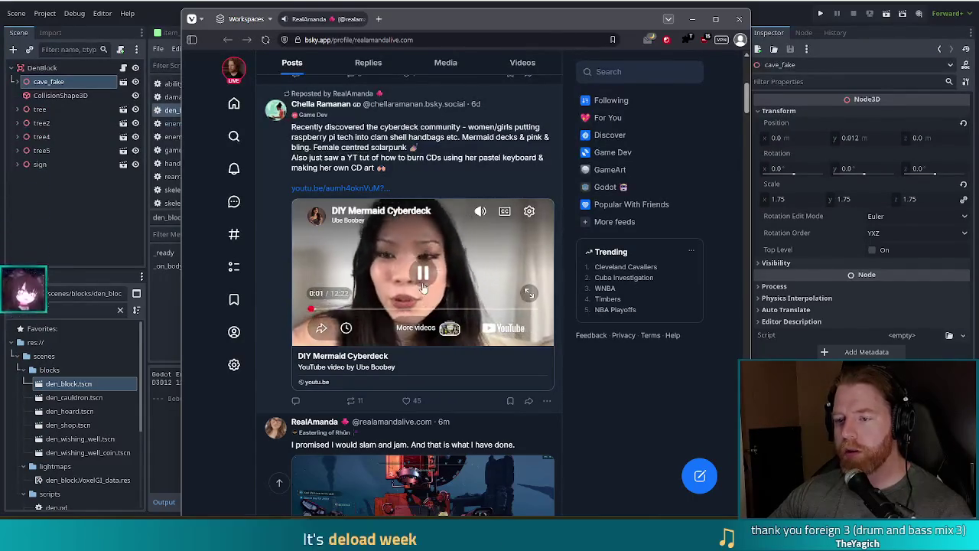
pyautogui.click(480, 211)
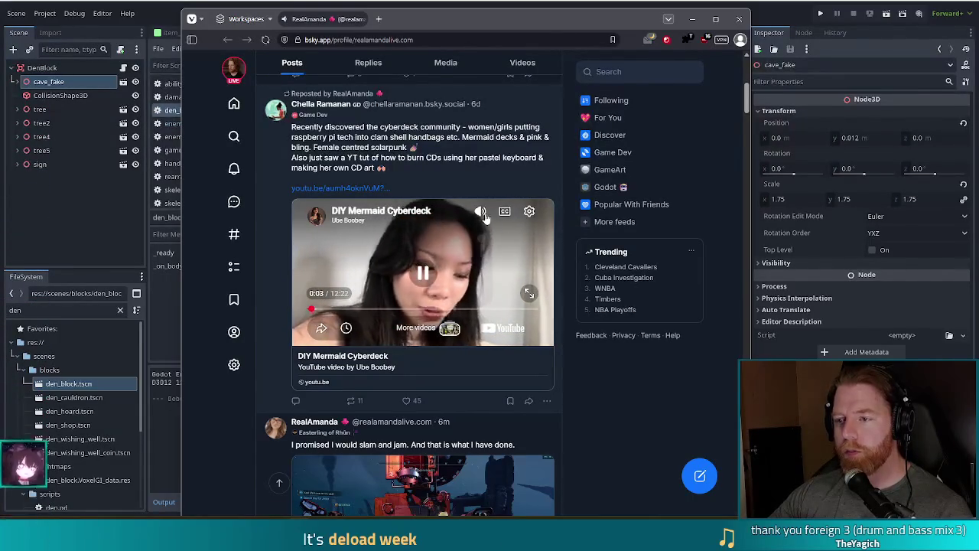
pyautogui.click(327, 310)
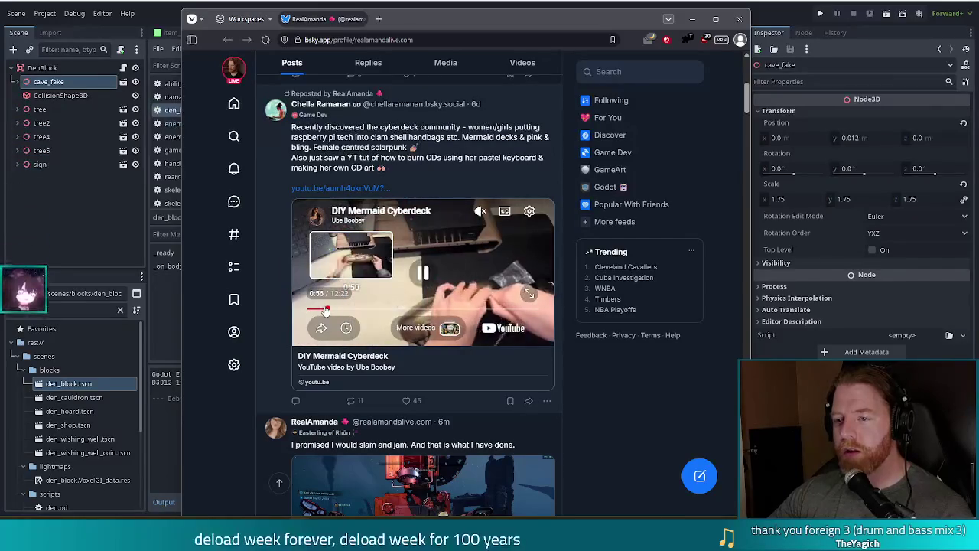
pyautogui.press('f')
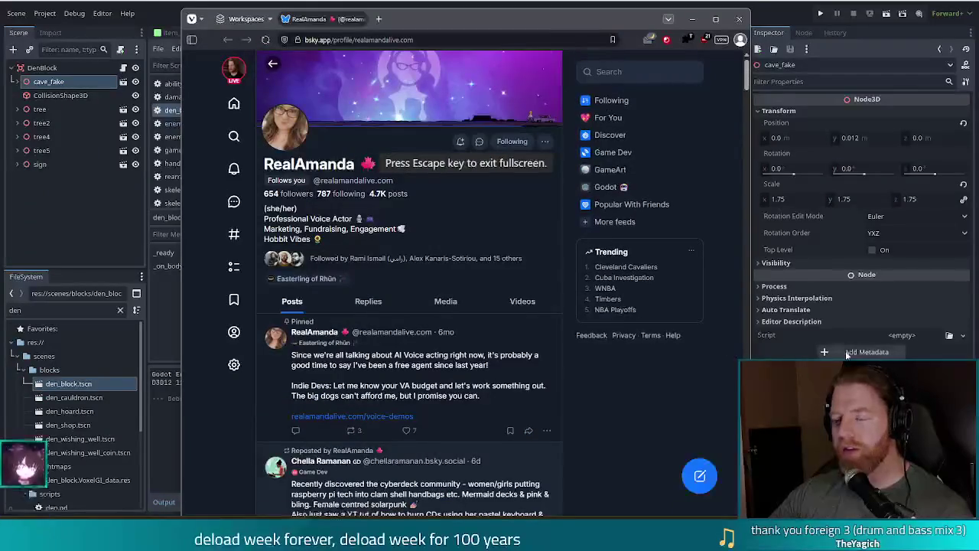
# Replay the cyberdeck video, seeking to 0:54 and then 5:54.
pyautogui.scroll(-5, 421, 273)
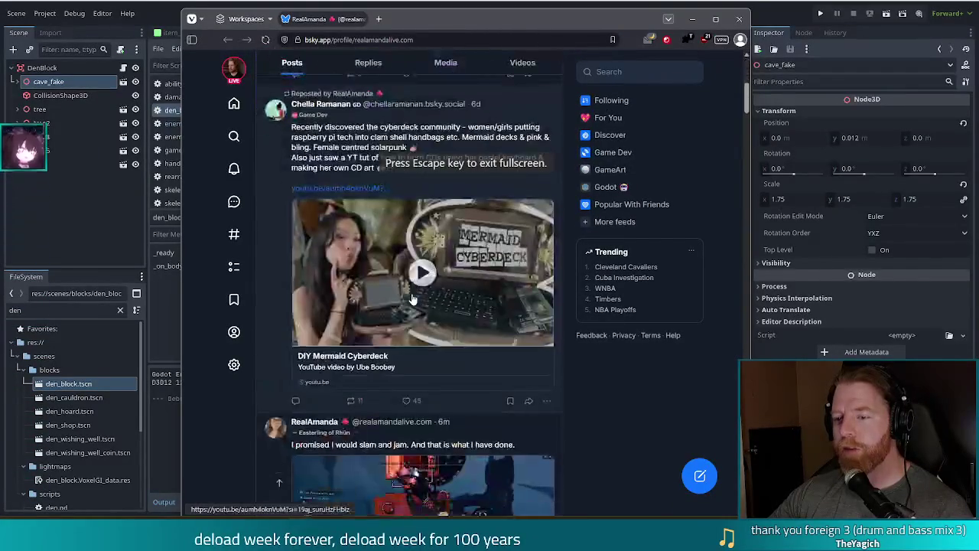
pyautogui.click(420, 274)
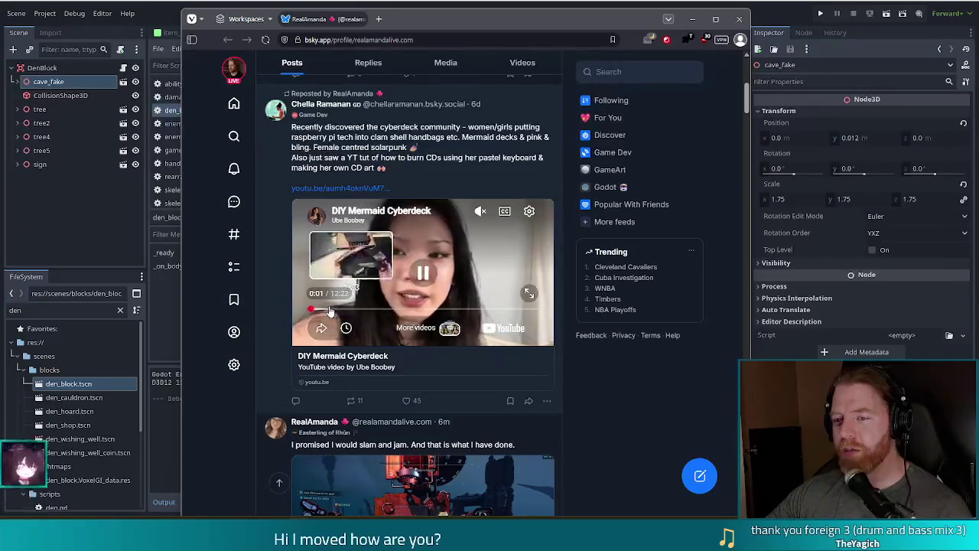
pyautogui.click(324, 312)
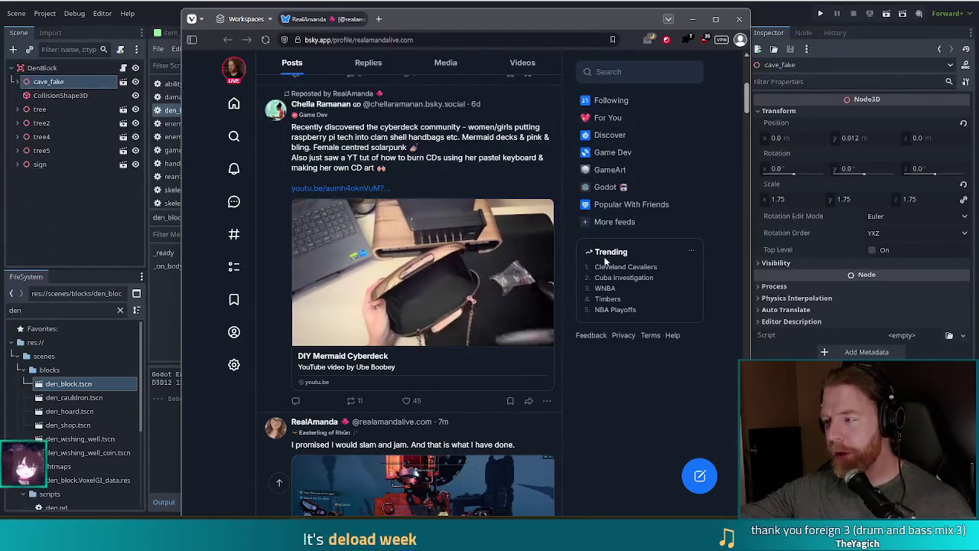
pyautogui.moveTo(418, 305)
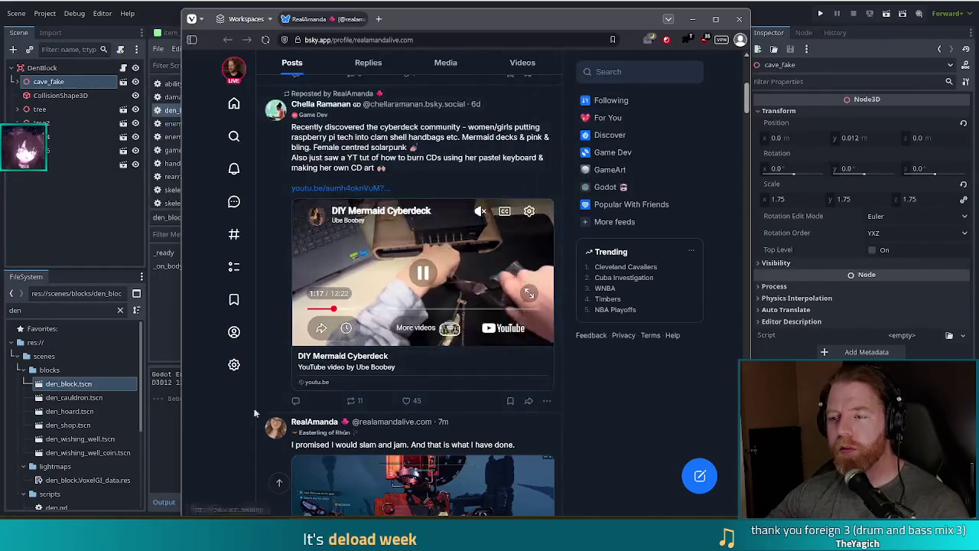
pyautogui.click(418, 309)
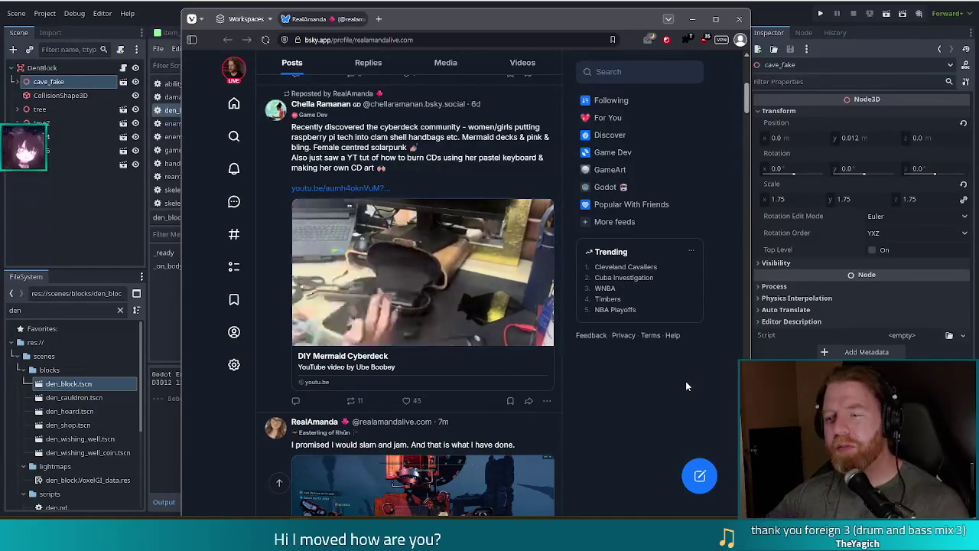
# Like the reposted cyberdeck post, raising it to 46 likes, and close the browser.
pyautogui.click(406, 400)
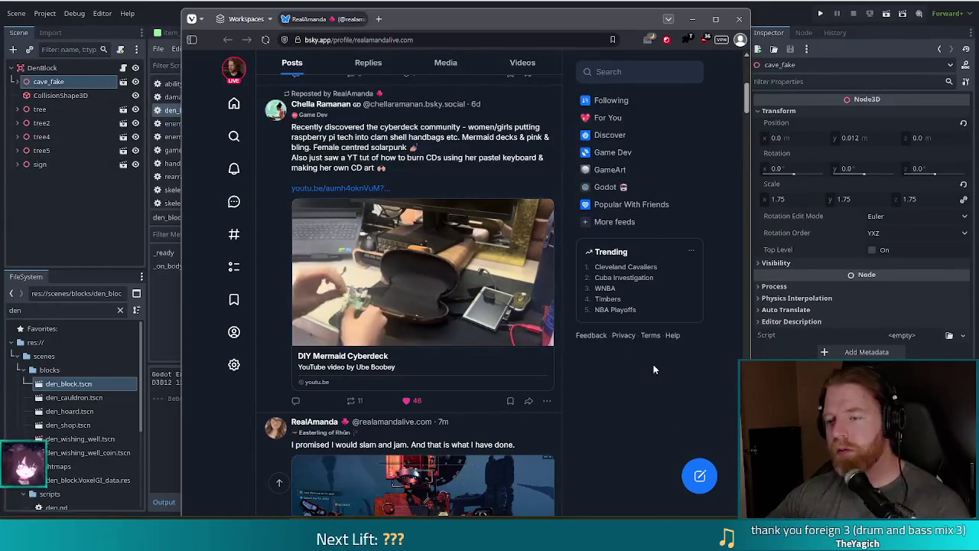
pyautogui.moveTo(438, 287)
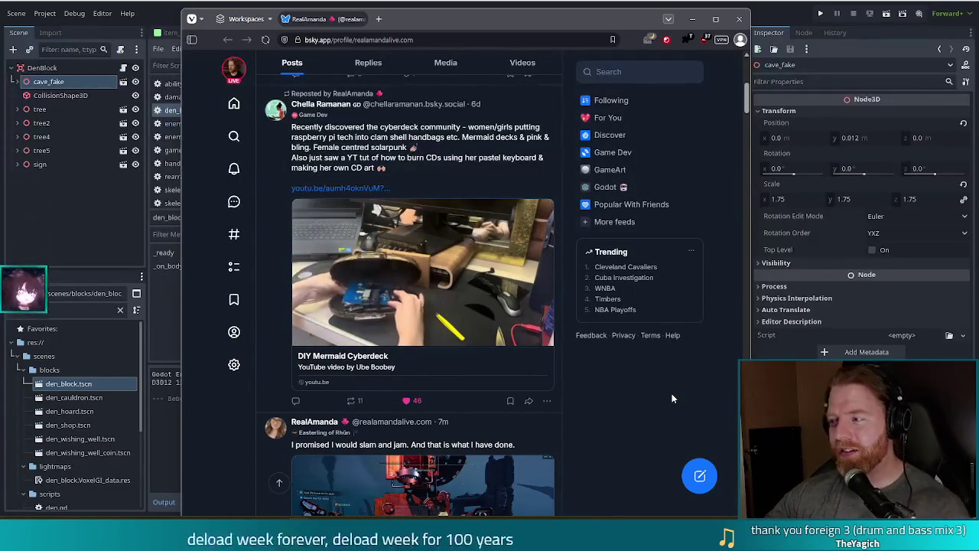
pyautogui.moveTo(461, 271)
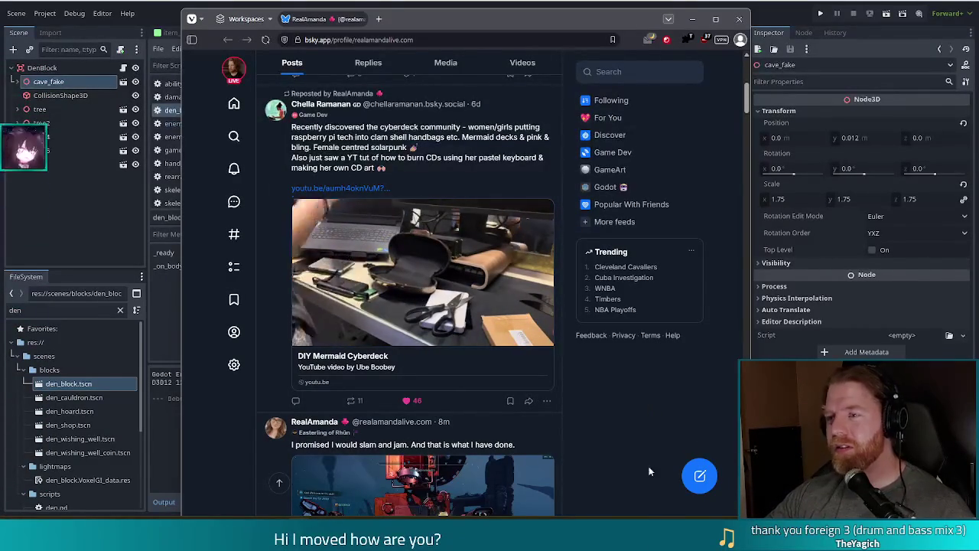
pyautogui.click(741, 19)
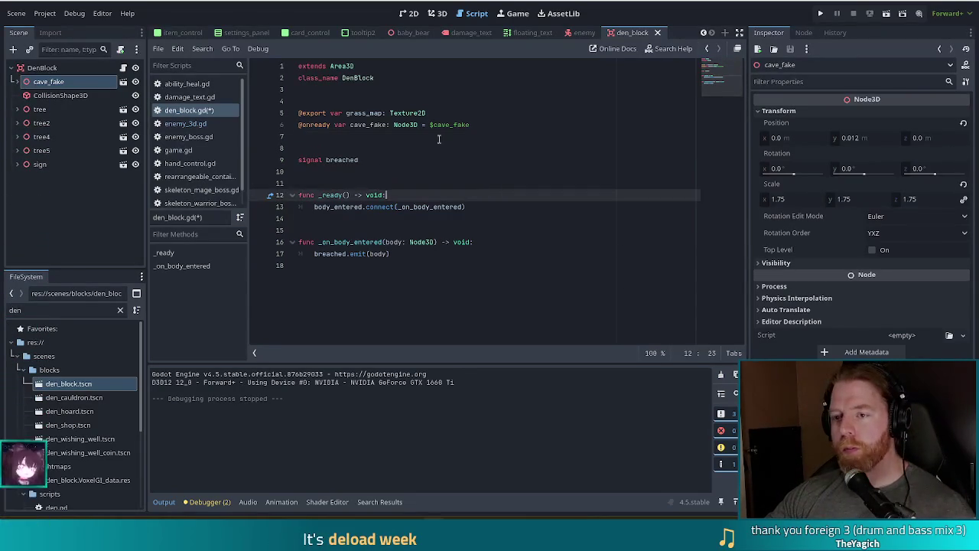
pyautogui.click(507, 123)
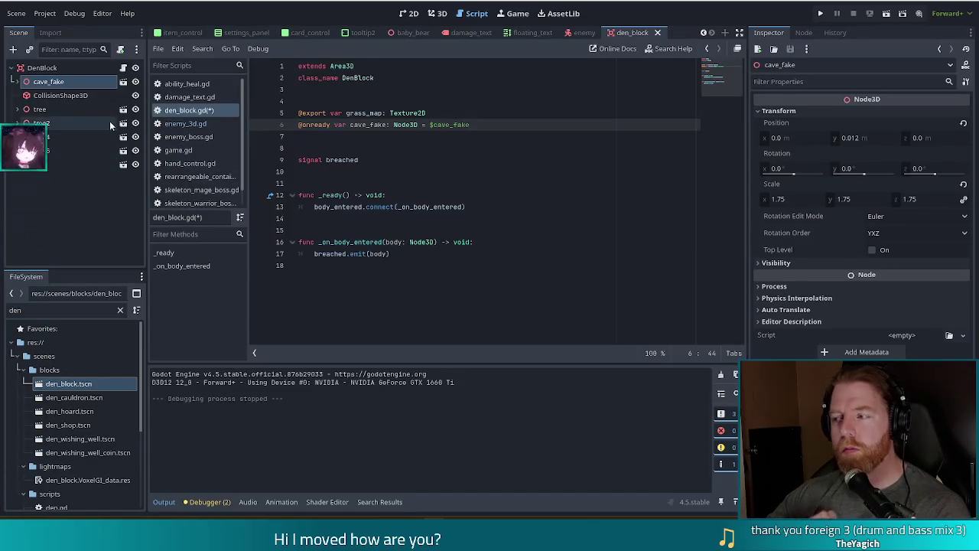
# Give cave_fake and the four tree nodes scene-unique names.
pyautogui.rightClick(45, 83)
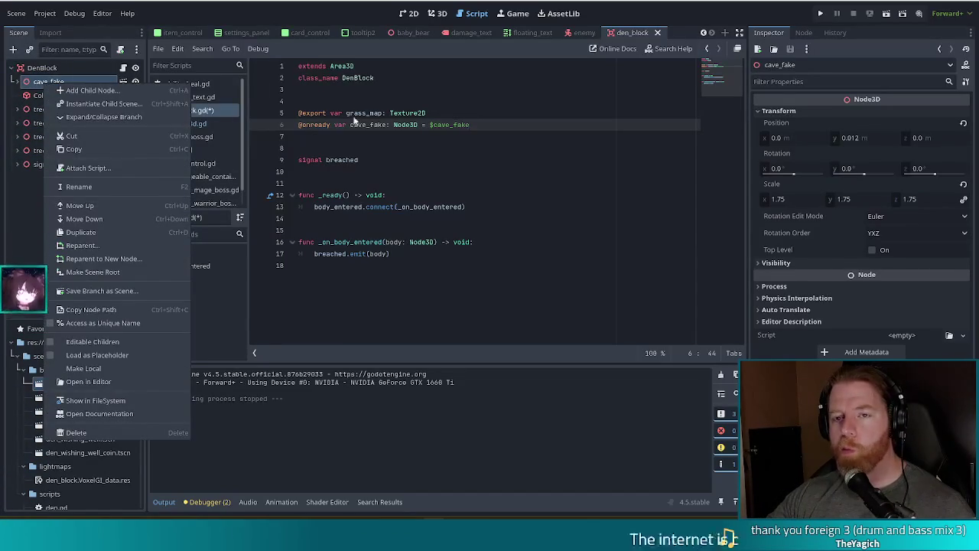
pyautogui.click(355, 120)
pyautogui.keyDown('shift'); pyautogui.click(378, 113); pyautogui.keyUp('shift')
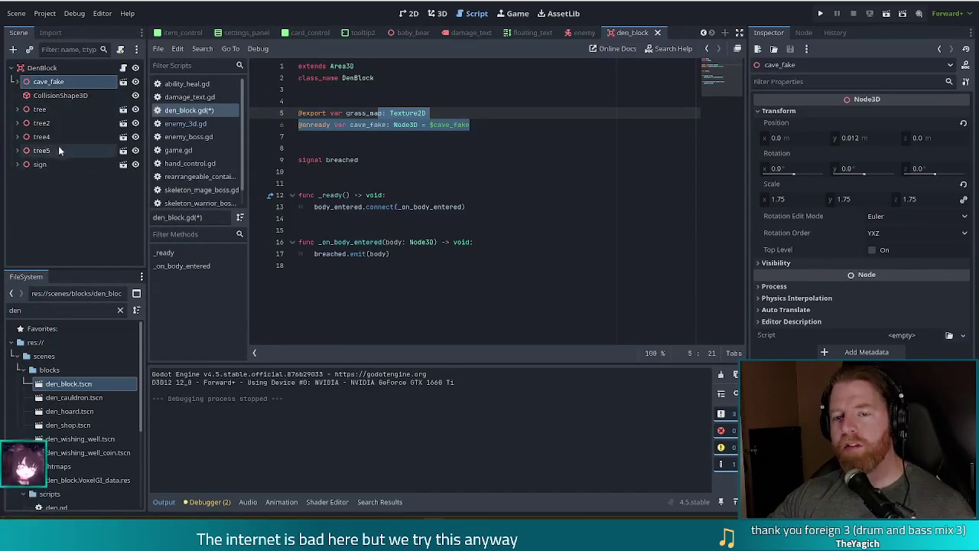
pyautogui.keyDown('ctrl'); pyautogui.click(38, 109); pyautogui.keyUp('ctrl')
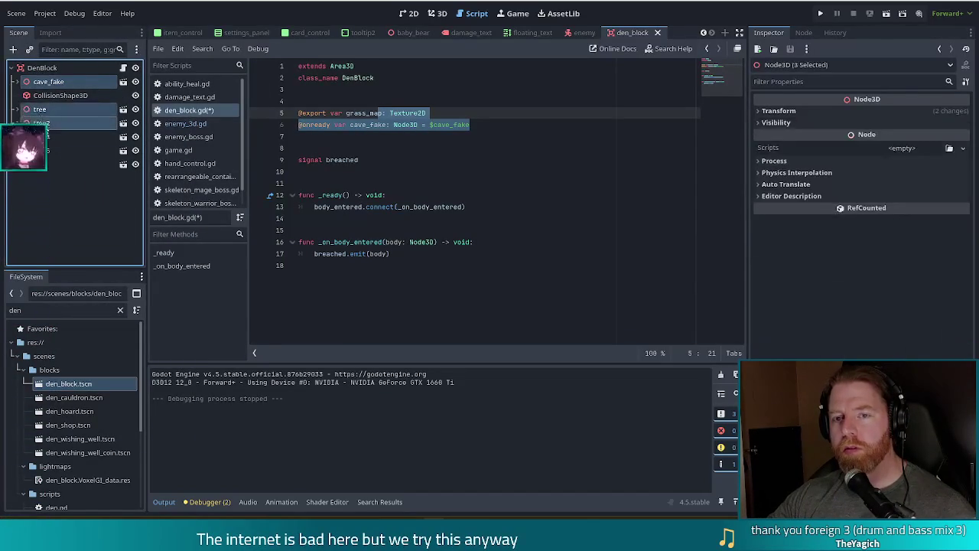
pyautogui.keyDown('shift'); pyautogui.click(42, 150); pyautogui.keyUp('shift')
pyautogui.rightClick(48, 152)
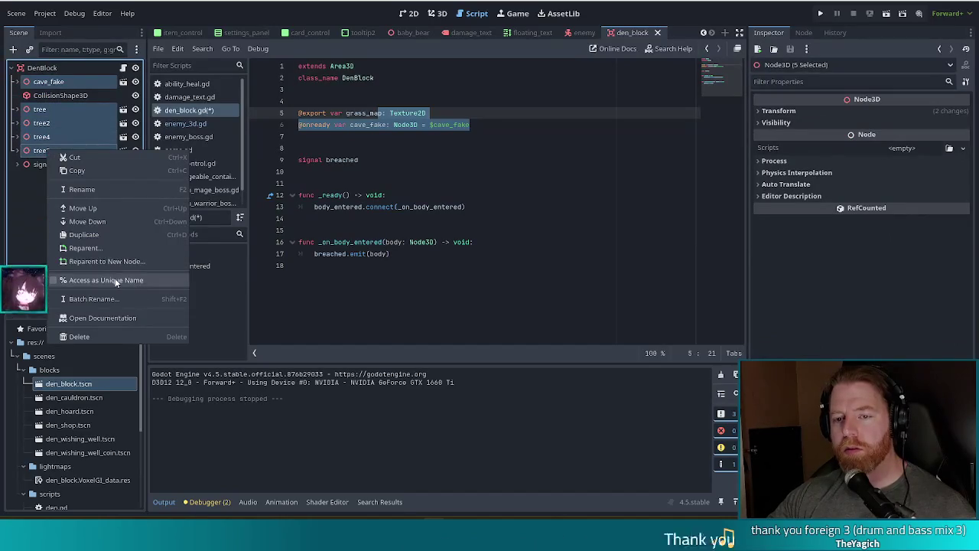
pyautogui.click(105, 281)
pyautogui.click(38, 165)
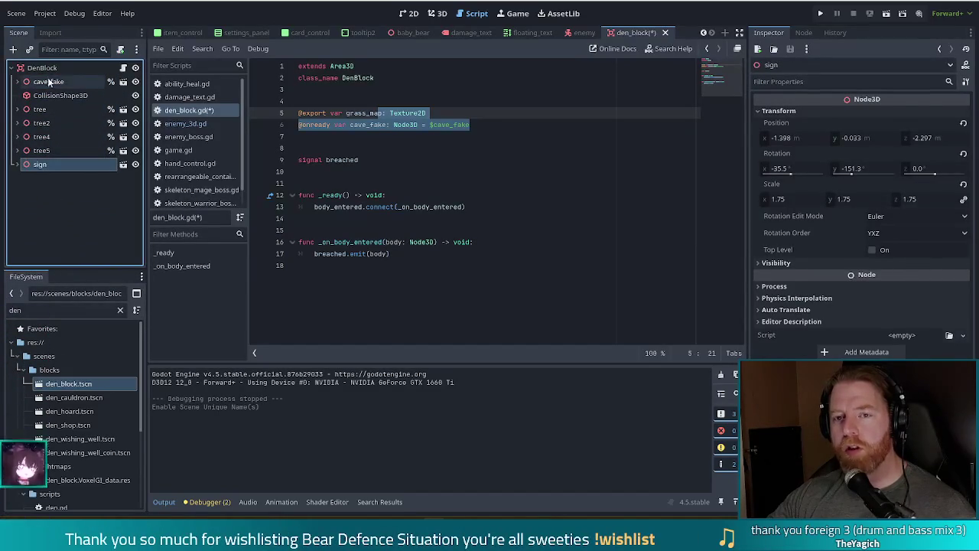
pyautogui.click(39, 109)
pyautogui.keyDown('shift'); pyautogui.click(46, 152); pyautogui.keyUp('shift')
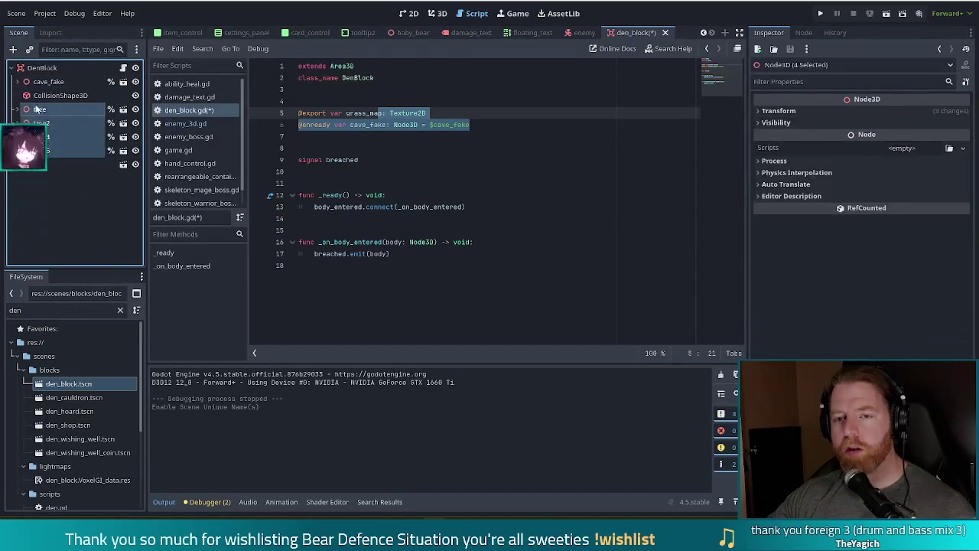
pyautogui.moveTo(251, 135); pyautogui.dragTo(323, 135)
pyautogui.click(413, 148)
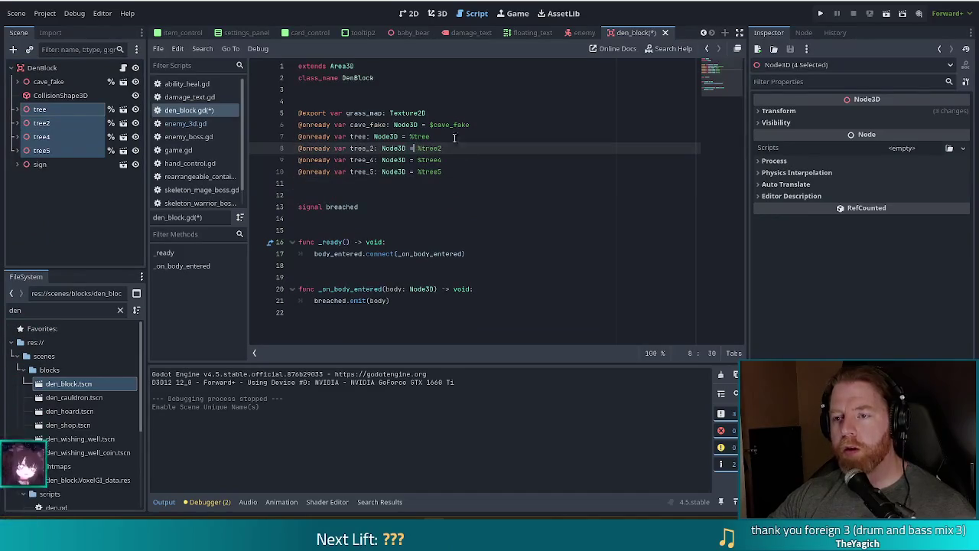
# Switch the cave_fake reference to %cave_fake and save den_block.gd.
pyautogui.click(433, 124)
pyautogui.hotkey('ctrl', 's')
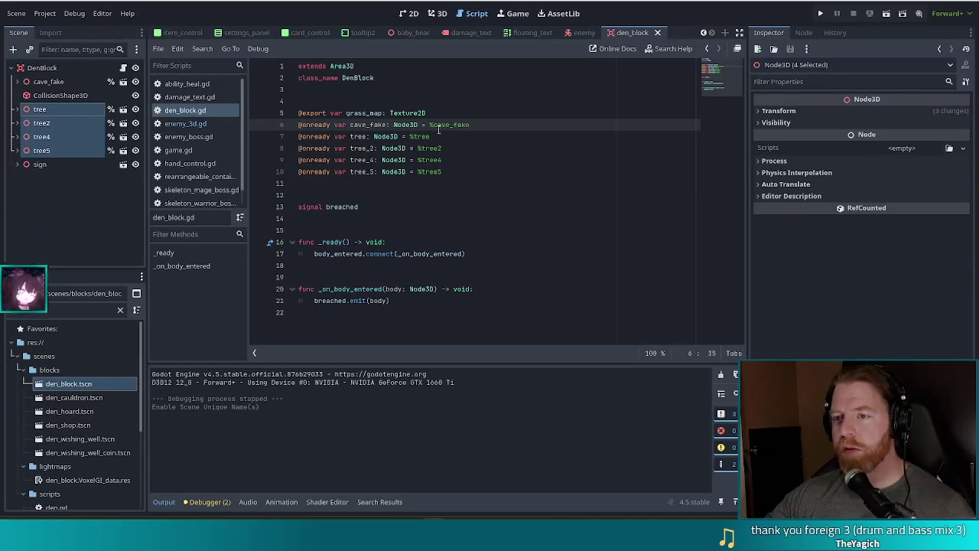
pyautogui.keyDown('shift'); pyautogui.click(456, 173); pyautogui.keyUp('shift')
pyautogui.press('Up')
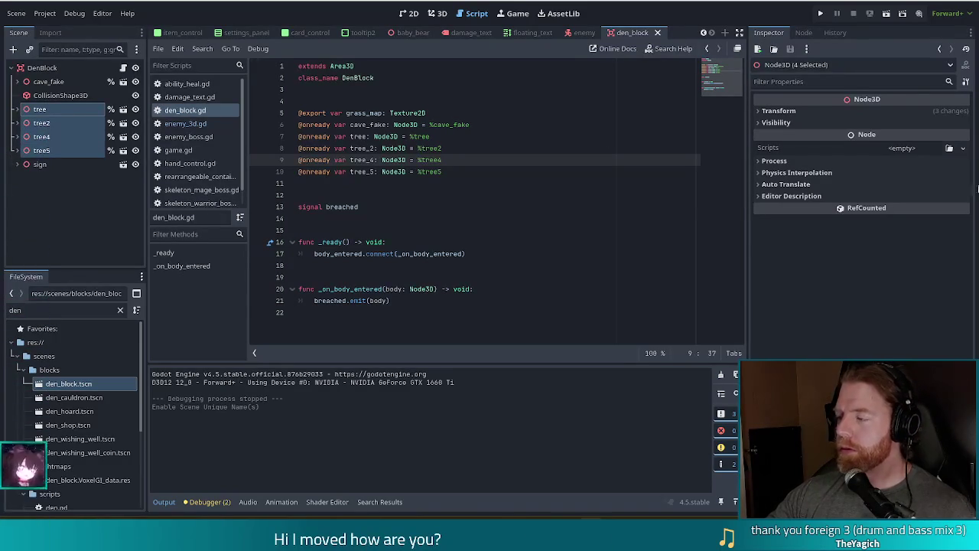
# Review the node reference declarations and look up the Node3D class documentation.
pyautogui.click(457, 172)
pyautogui.click(497, 125)
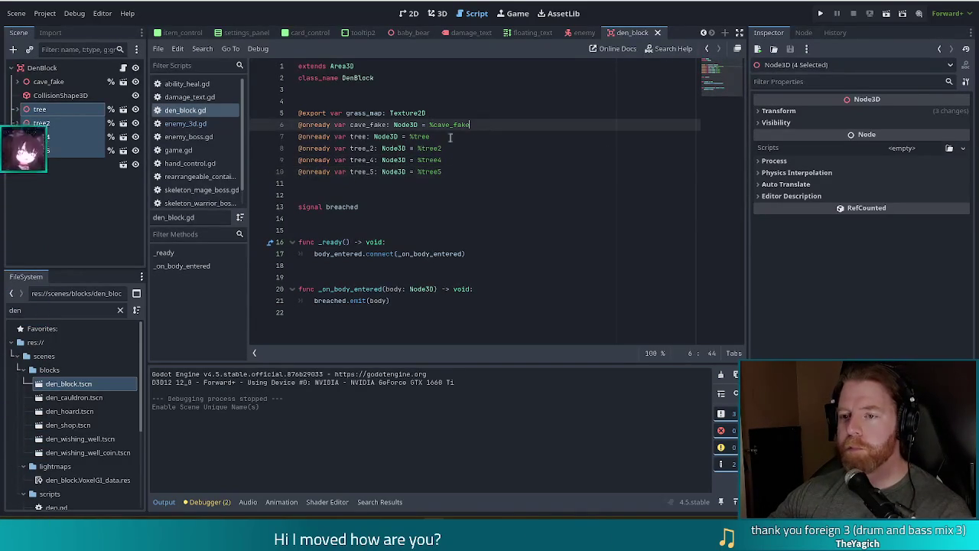
pyautogui.click(360, 191)
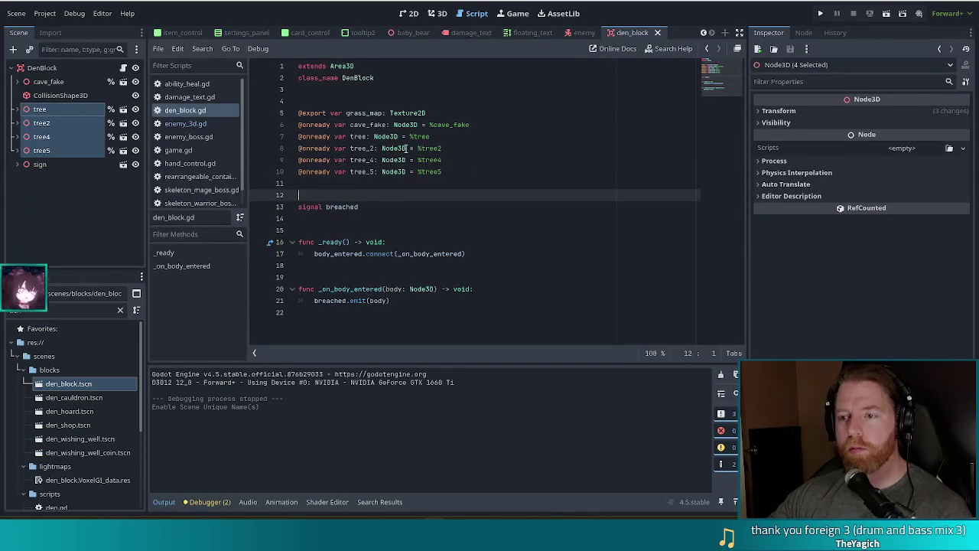
pyautogui.click(493, 160)
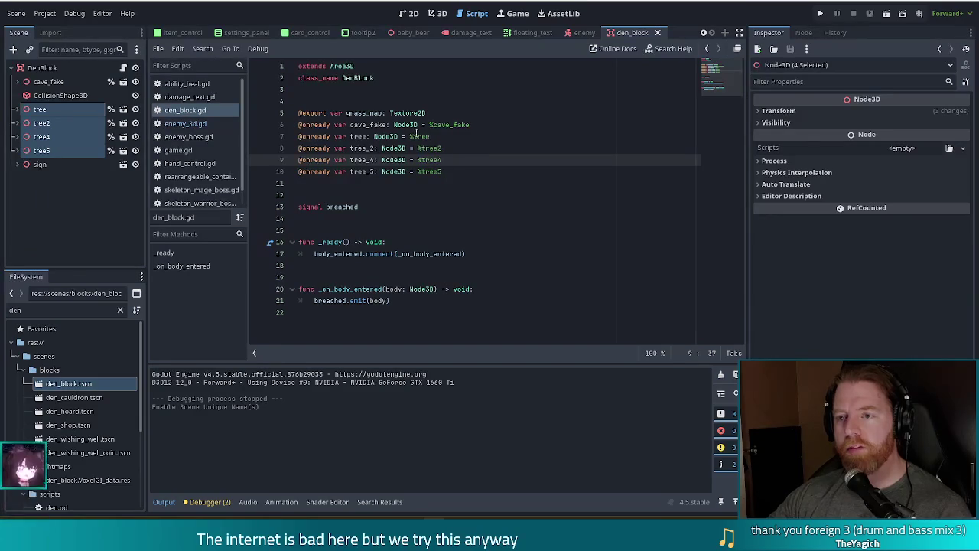
pyautogui.moveTo(378, 134); pyautogui.dragTo(442, 172)
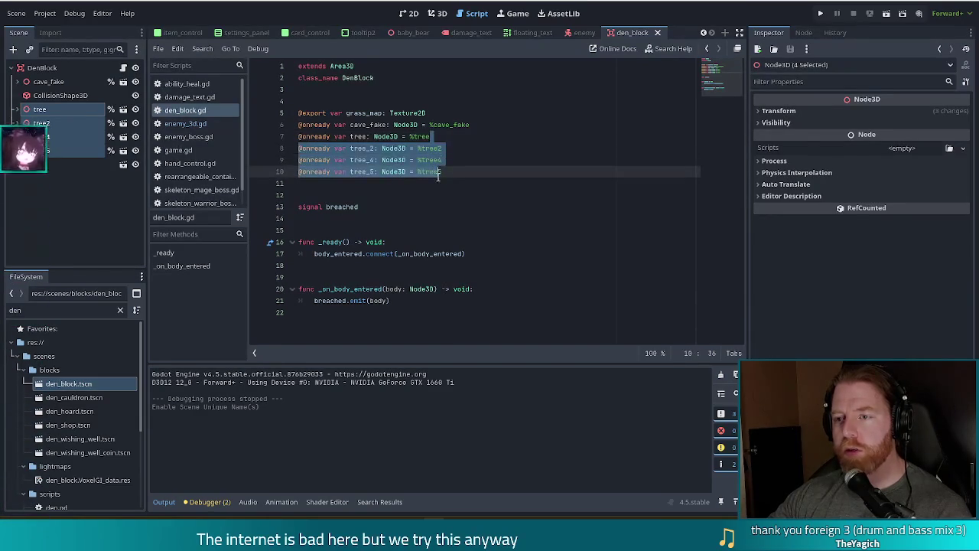
pyautogui.click(479, 124)
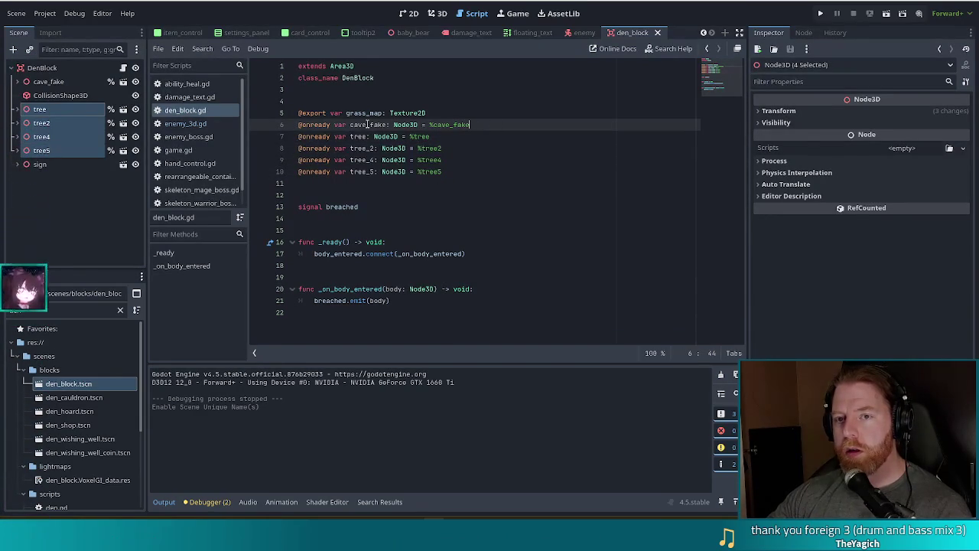
pyautogui.click(410, 125)
pyautogui.moveTo(410, 125)
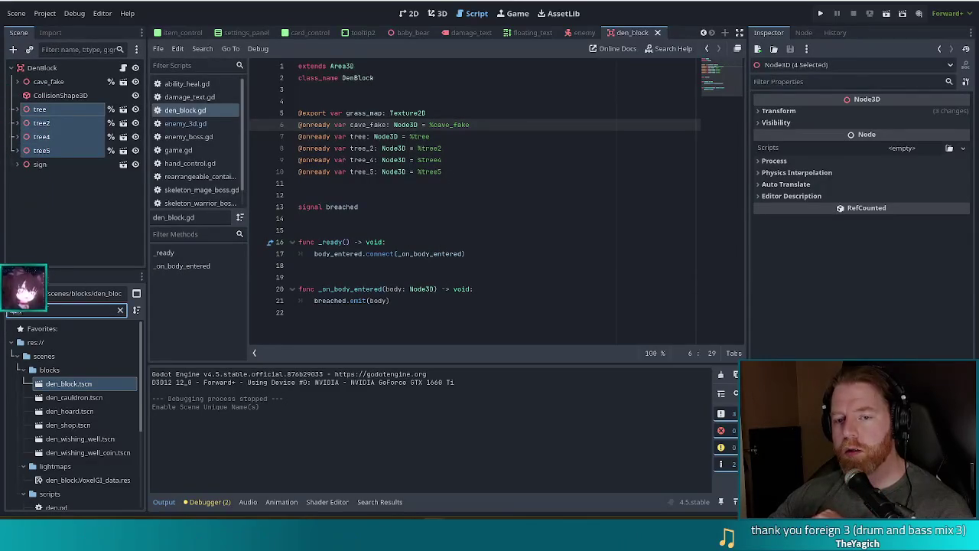
# Open item_3d.gd via a FileSystem filter, check its emitting property, then switch to enemy_3d.gd.
pyautogui.click(7, 308)
pyautogui.write('item_')
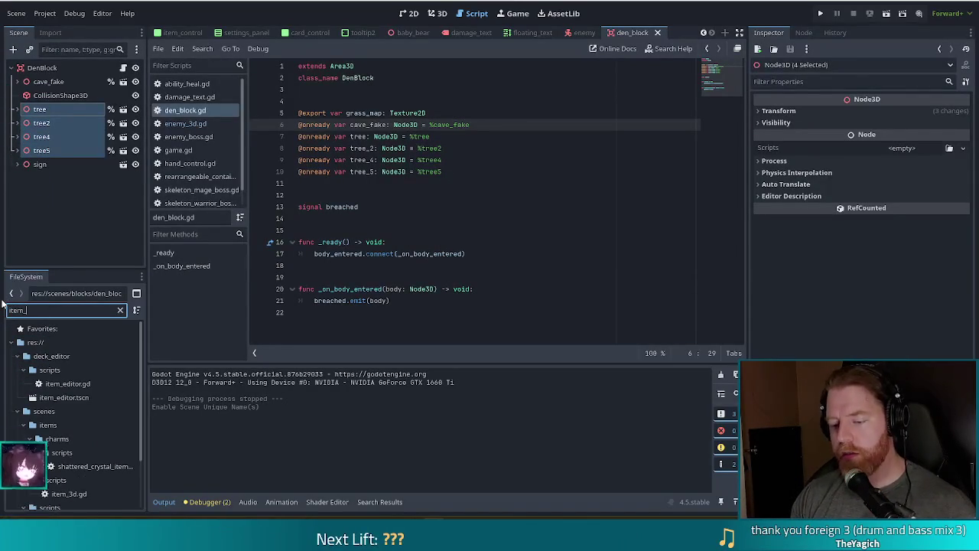
pyautogui.write('3d')
pyautogui.click(70, 441)
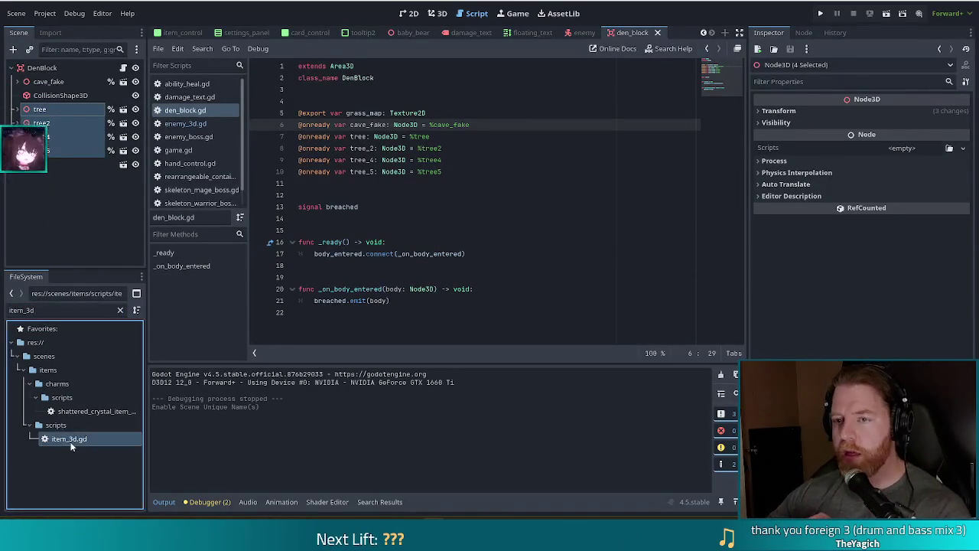
pyautogui.doubleClick(71, 441)
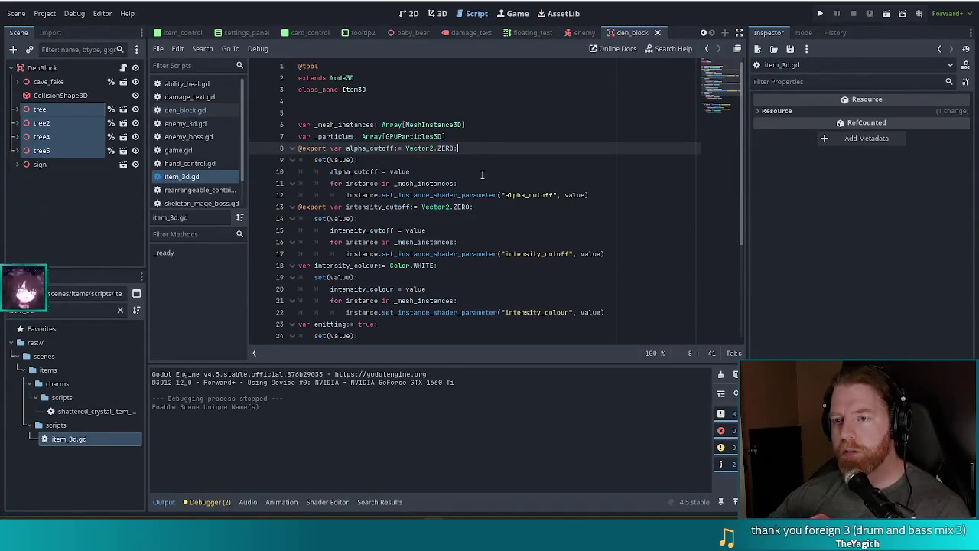
pyautogui.scroll(-4, 482, 175)
pyautogui.click(364, 199)
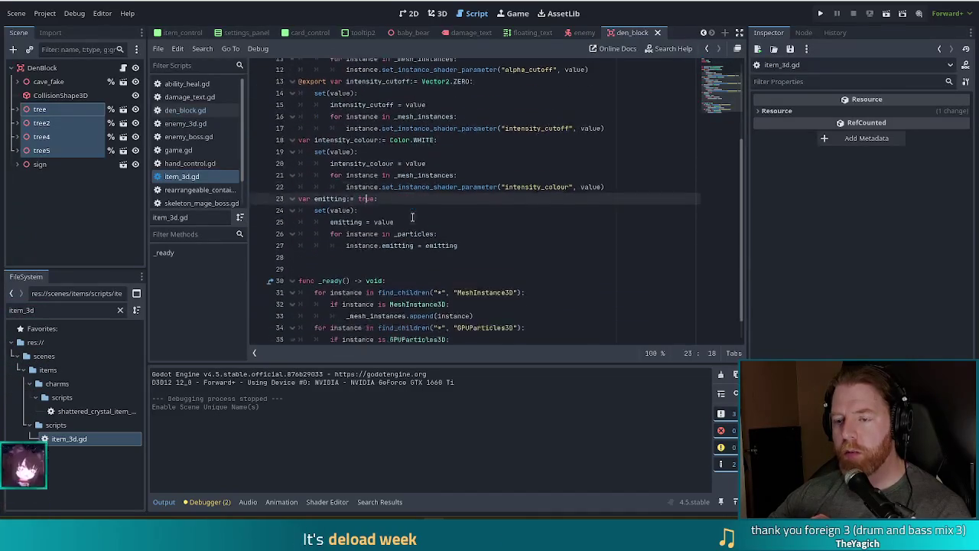
pyautogui.scroll(3, 411, 217)
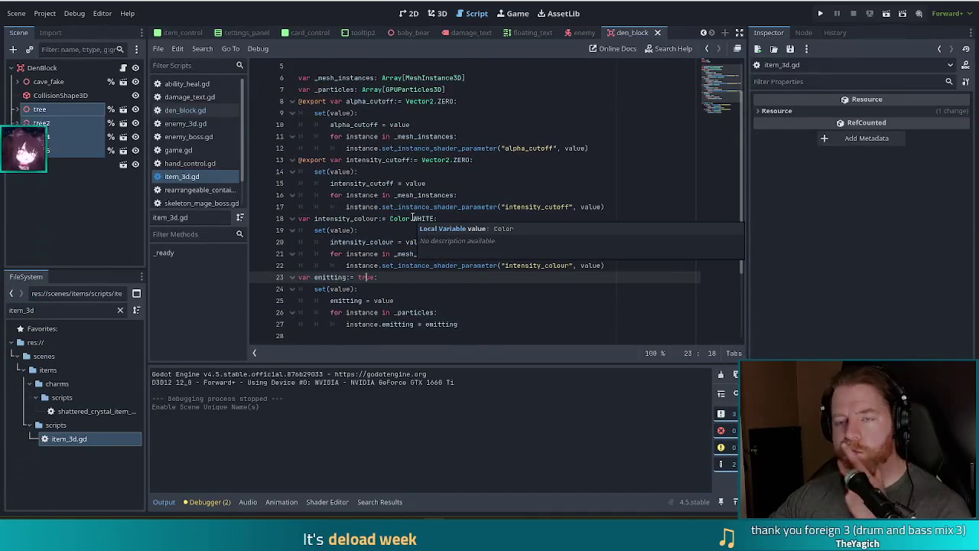
pyautogui.click(188, 123)
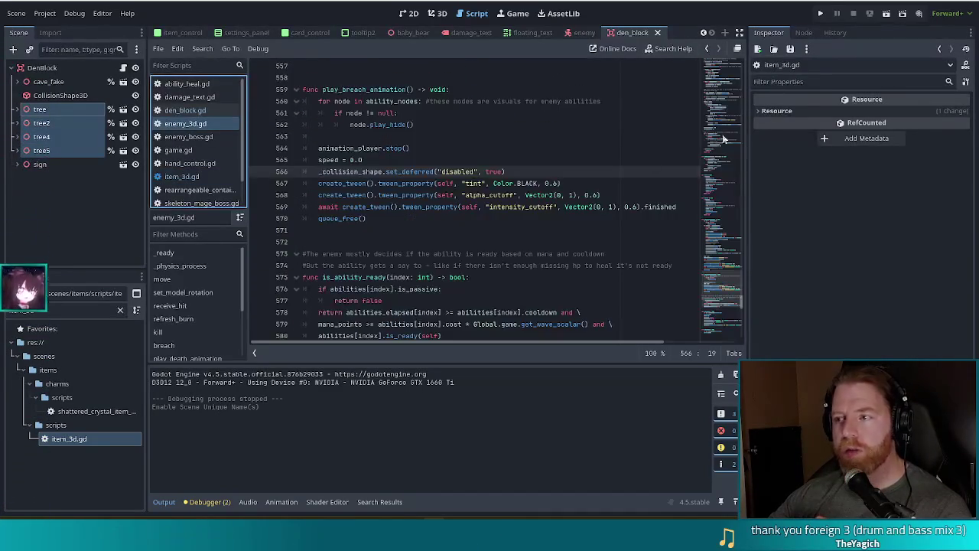
# Scroll through enemy_3d.gd to browse its code.
pyautogui.moveTo(729, 284); pyautogui.dragTo(729, 52)
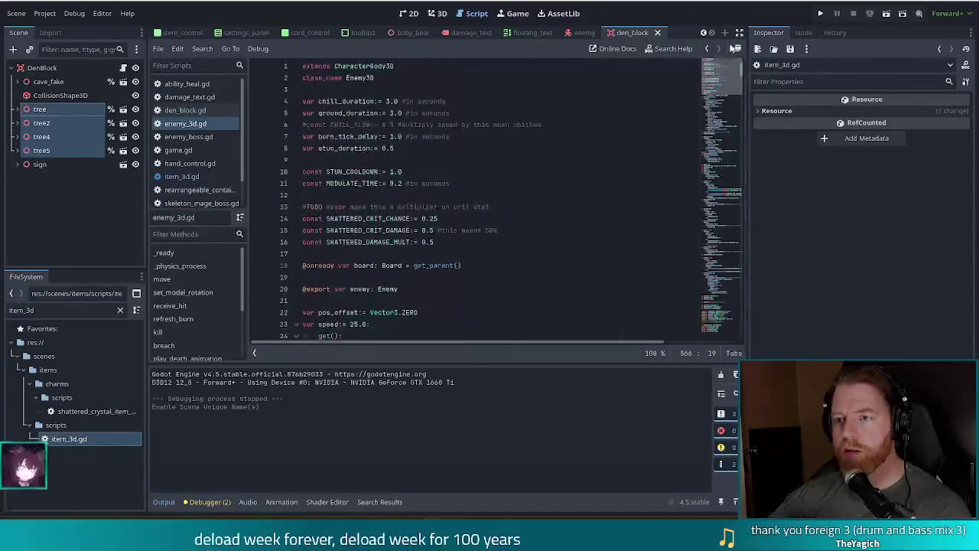
pyautogui.scroll(-2, 625, 173)
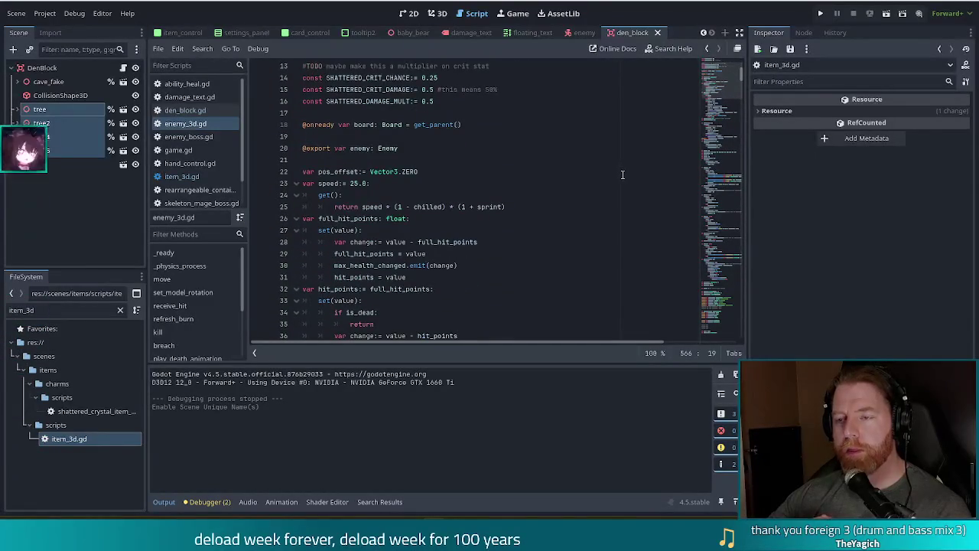
pyautogui.scroll(3, 623, 174)
pyautogui.scroll(-10, 621, 174)
pyautogui.scroll(-4, 620, 175)
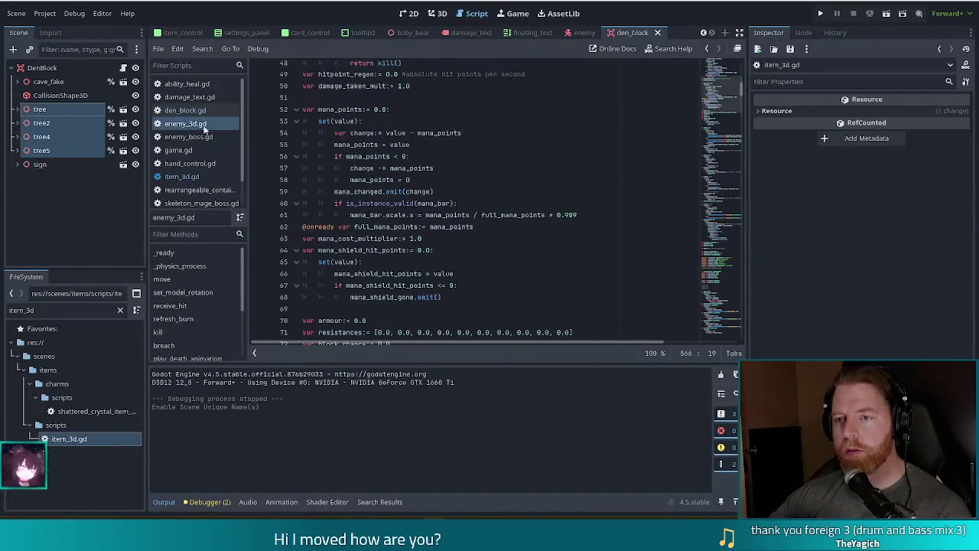
pyautogui.scroll(-15, 440, 189)
pyautogui.scroll(-15, 439, 187)
pyautogui.scroll(-5, 399, 175)
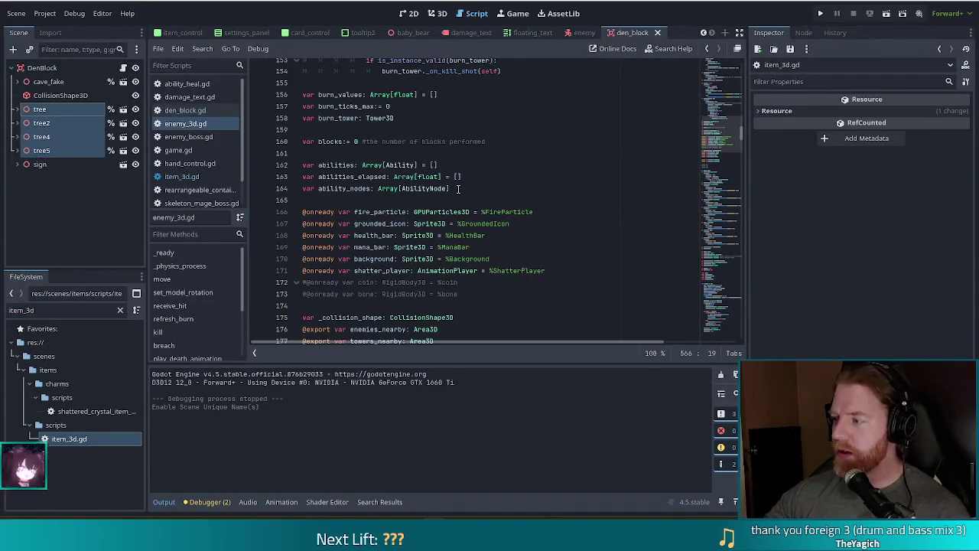
# Search enemy_3d.gd for 'modulate', select the modulate property block, and return to item_3d.gd.
pyautogui.click(426, 164)
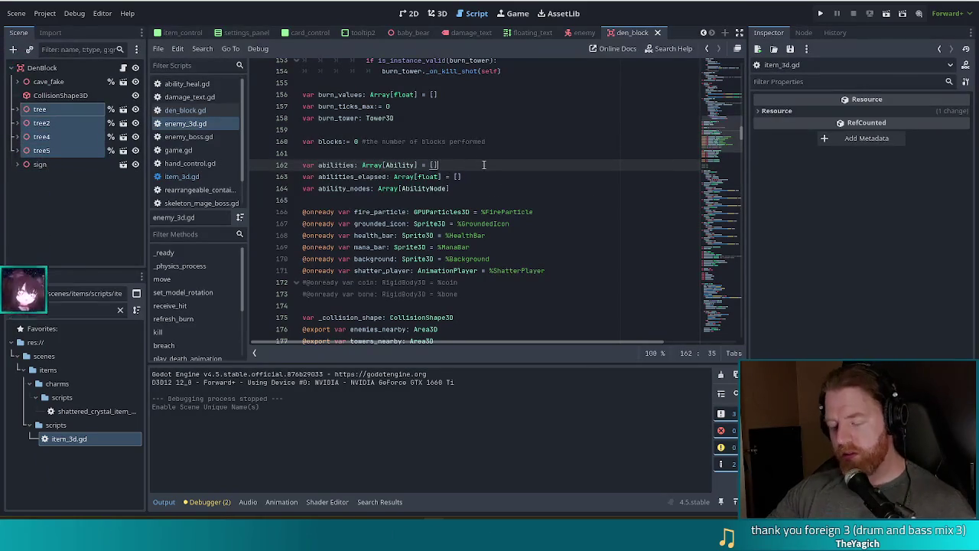
pyautogui.hotkey('ctrl', 'f')
pyautogui.write('modulate')
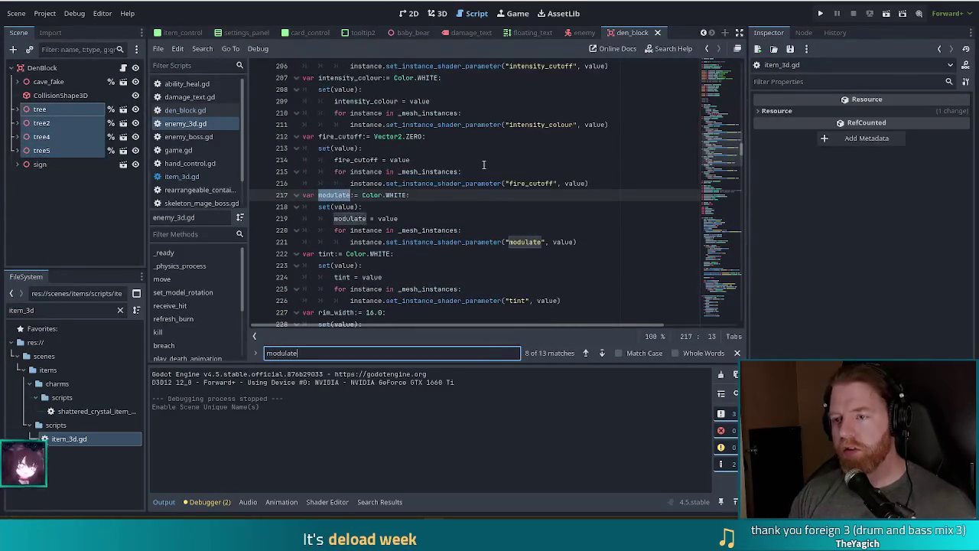
pyautogui.click(517, 207)
pyautogui.moveTo(578, 242)
pyautogui.mouseDown()
pyautogui.moveTo(368, 206)
pyautogui.moveTo(589, 184)
pyautogui.mouseUp()
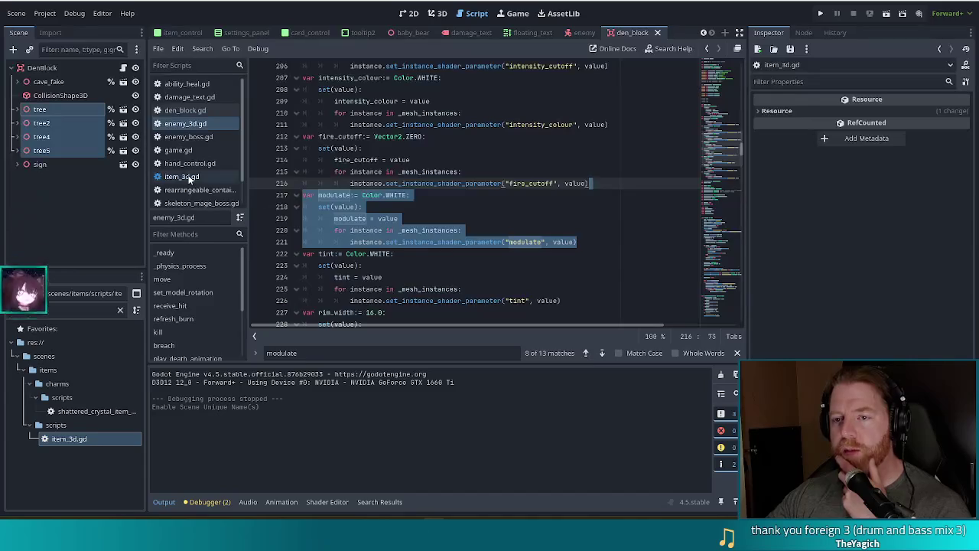
pyautogui.click(187, 177)
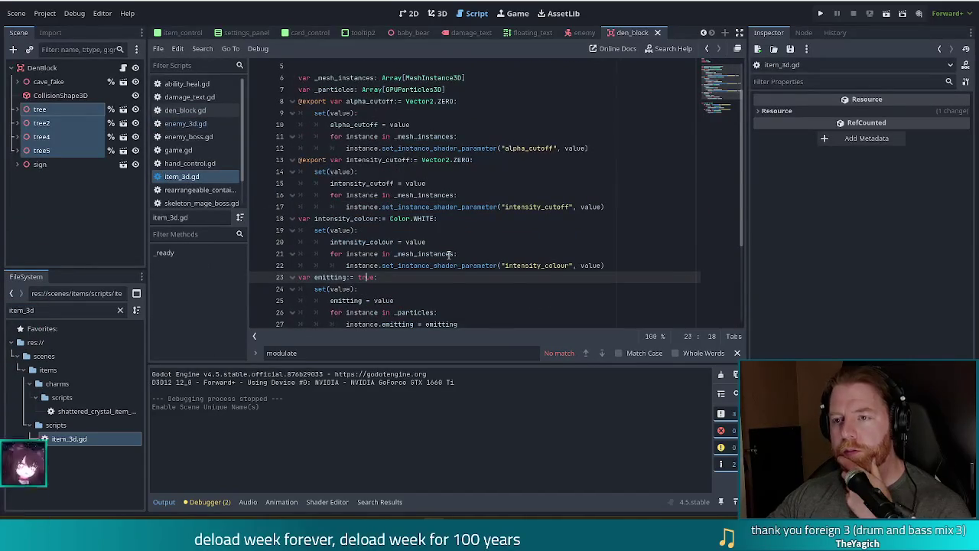
pyautogui.scroll(-3, 449, 254)
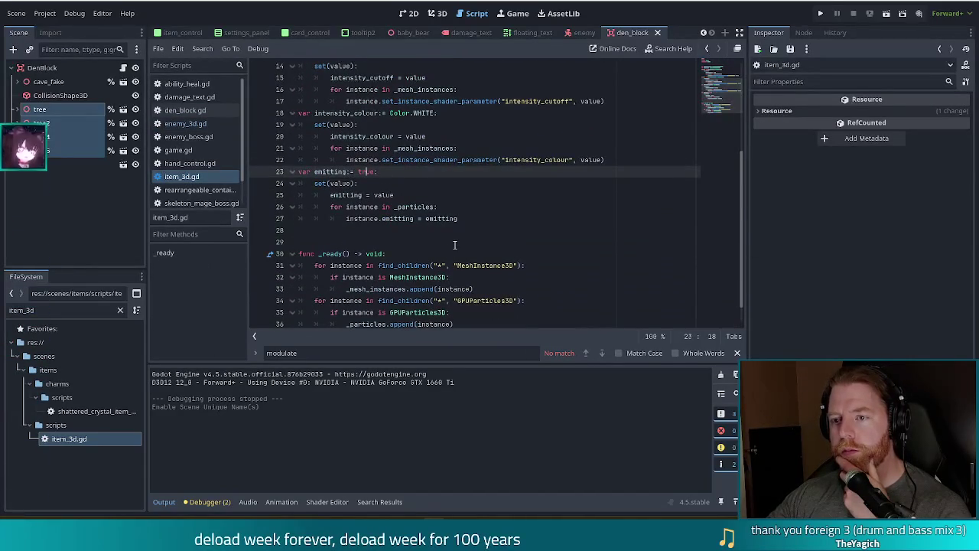
pyautogui.scroll(5, 455, 245)
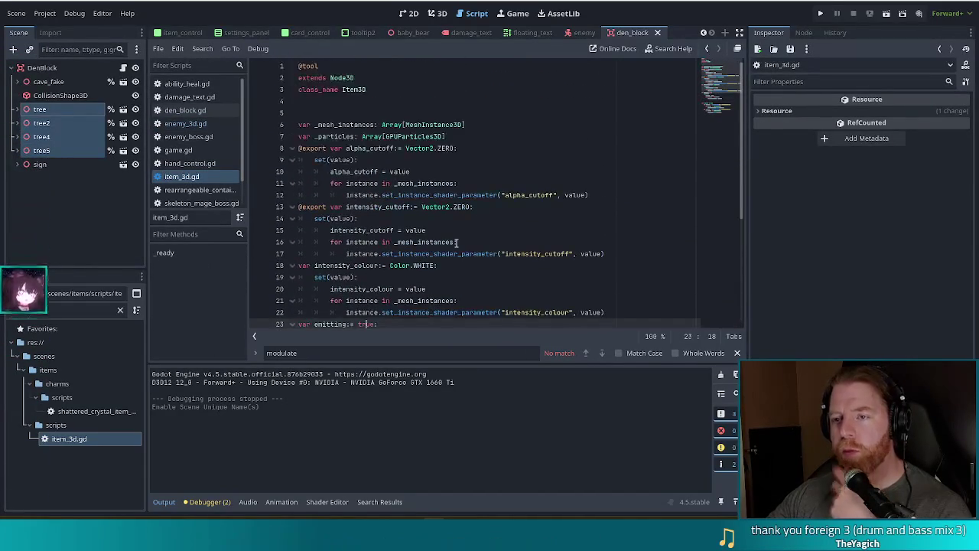
pyautogui.scroll(-5, 494, 171)
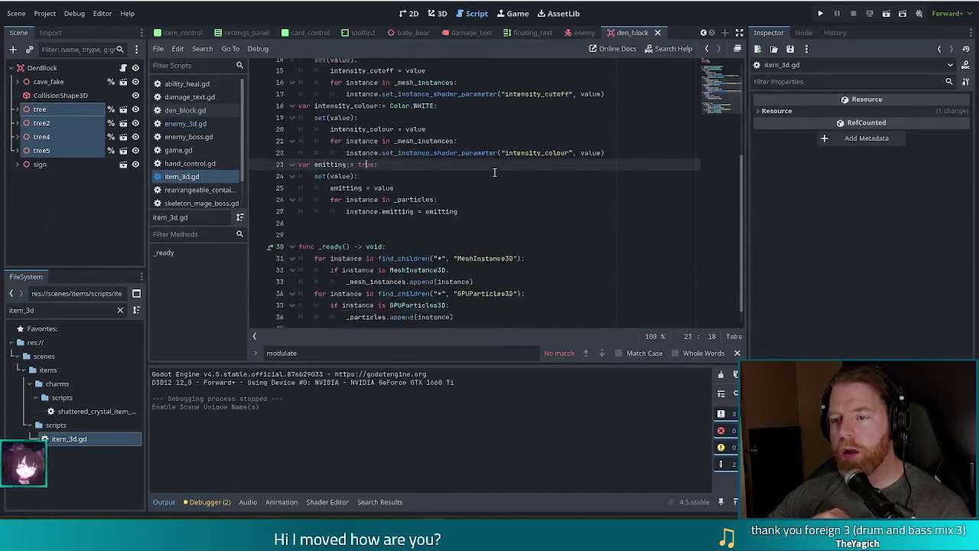
pyautogui.scroll(-1, 495, 173)
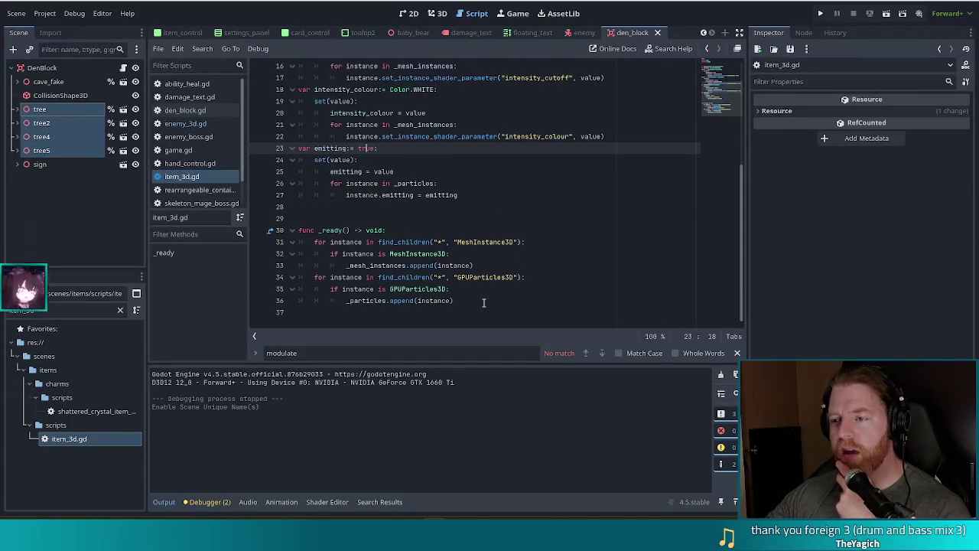
pyautogui.scroll(2, 483, 302)
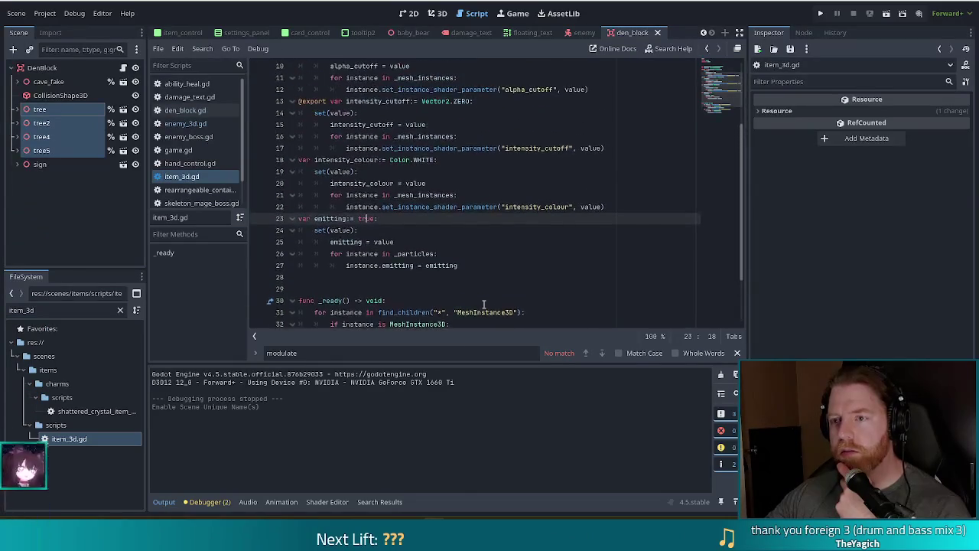
pyautogui.scroll(1, 484, 305)
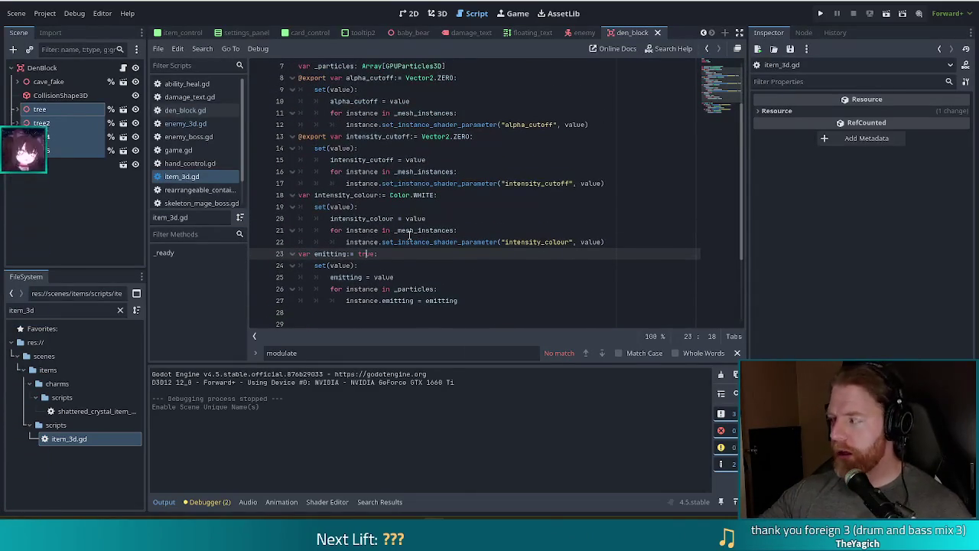
pyautogui.moveTo(409, 236)
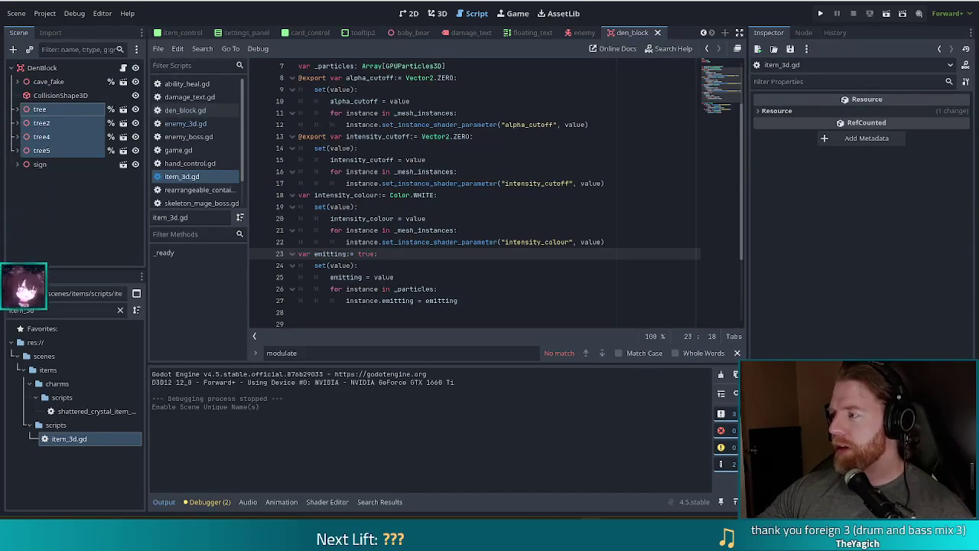
pyautogui.click(472, 223)
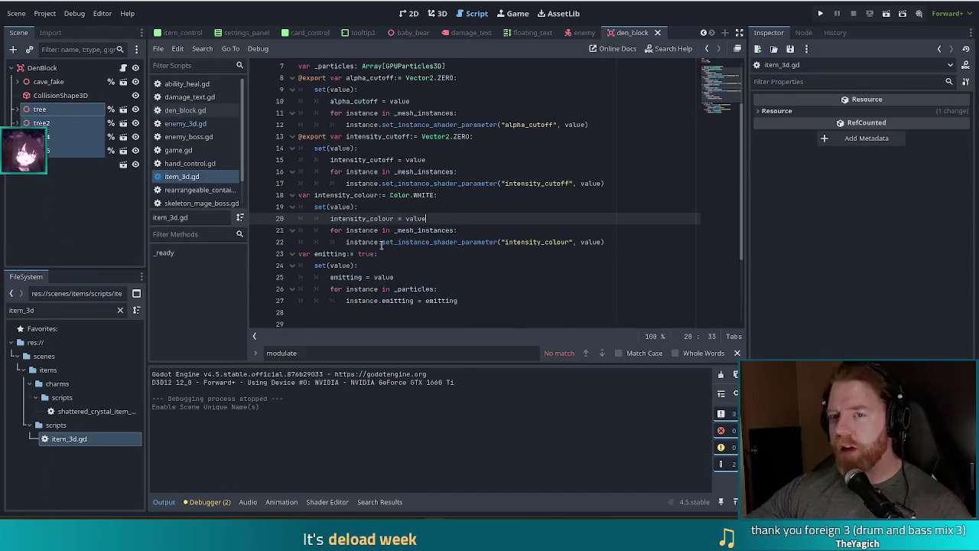
# Copy enemy_3d.gd's modulate property block and paste it after item_3d.gd's intensity_colour setter.
pyautogui.click(191, 123)
pyautogui.click(599, 243)
pyautogui.moveTo(599, 246); pyautogui.dragTo(615, 185)
pyautogui.hotkey('ctrl', 'c')
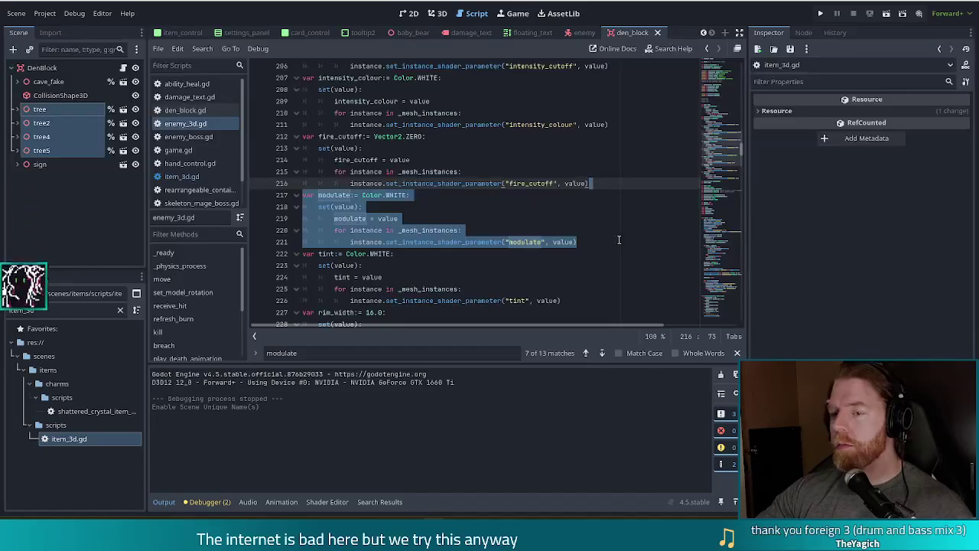
pyautogui.hotkey('alt', 'Left')
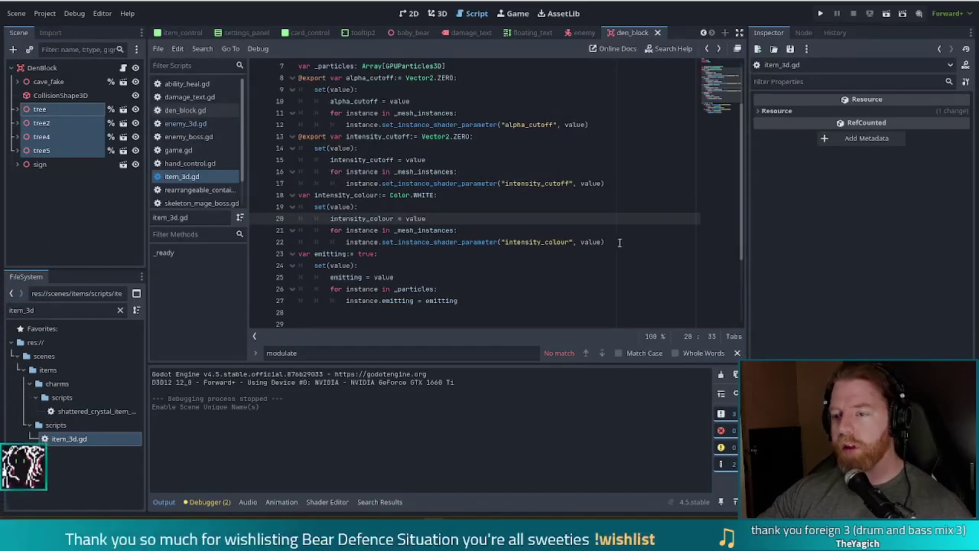
pyautogui.click(616, 243)
pyautogui.hotkey('ctrl', 'v')
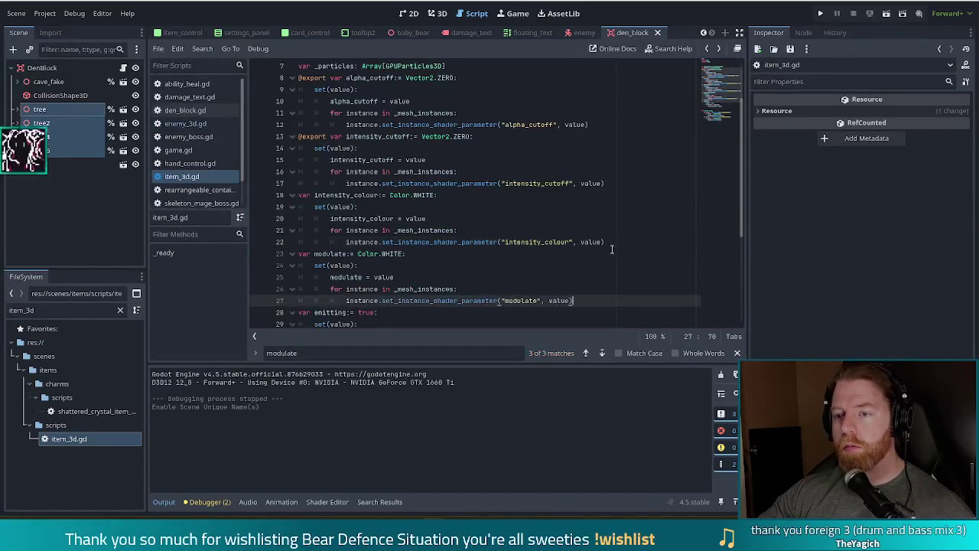
# Review the pasted modulate setter, then select cave_fake in the Scene dock.
pyautogui.scroll(-1, 513, 241)
pyautogui.click(353, 229)
pyautogui.moveTo(353, 226)
pyautogui.mouseDown()
pyautogui.moveTo(299, 220)
pyautogui.moveTo(459, 254)
pyautogui.mouseUp()
pyautogui.click(524, 259)
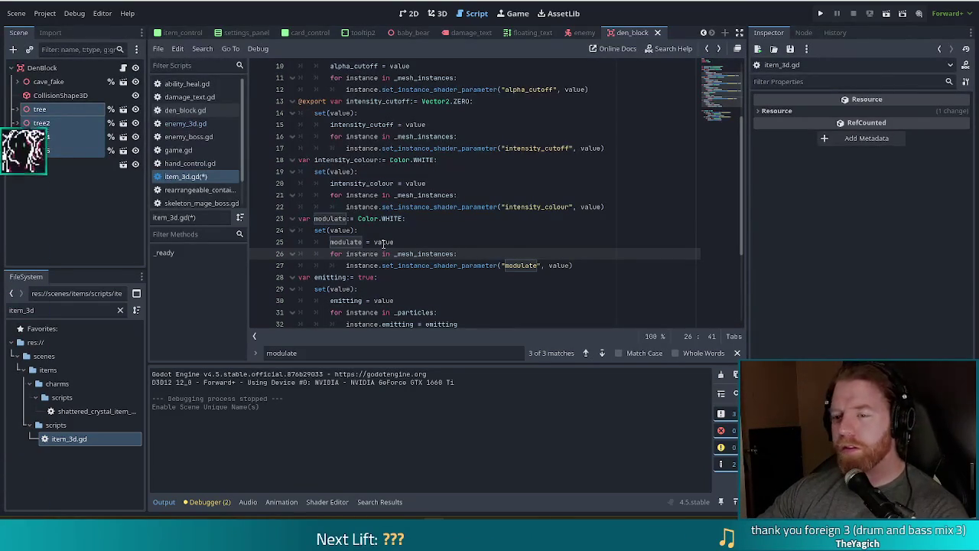
pyautogui.click(477, 242)
pyautogui.click(505, 230)
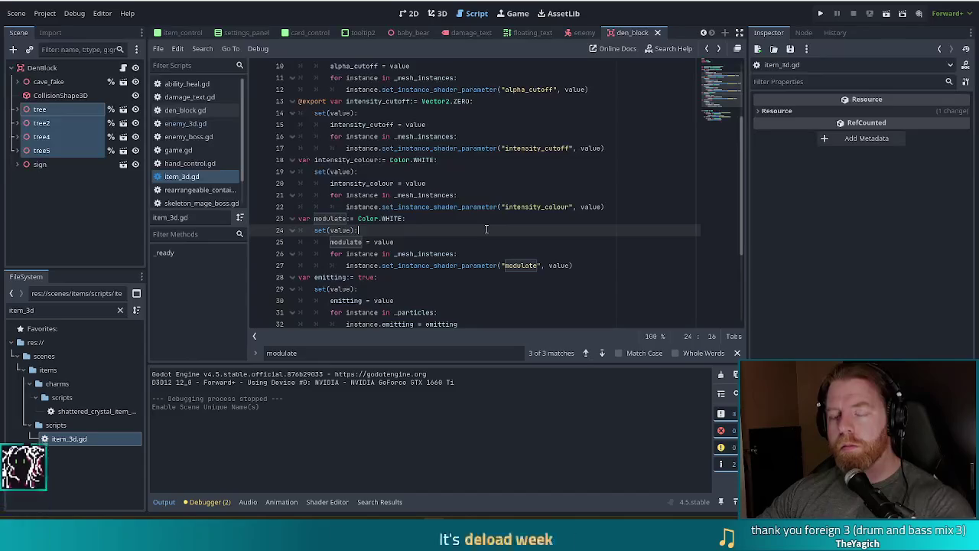
pyautogui.click(48, 81)
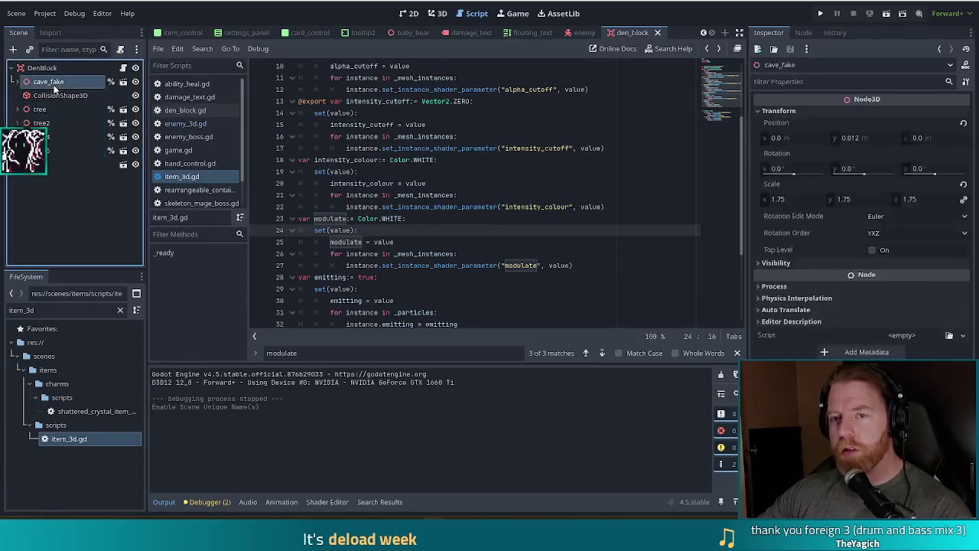
# Attach item_3d.gd to cave_fake and review the modulate property and its shader parameter line.
pyautogui.moveTo(68, 438); pyautogui.dragTo(66, 81)
pyautogui.click(415, 162)
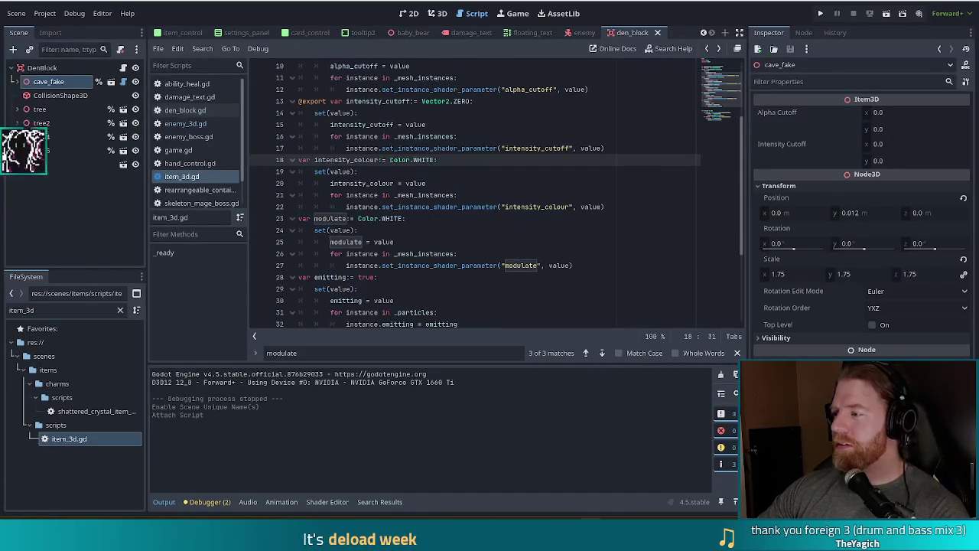
pyautogui.click(446, 230)
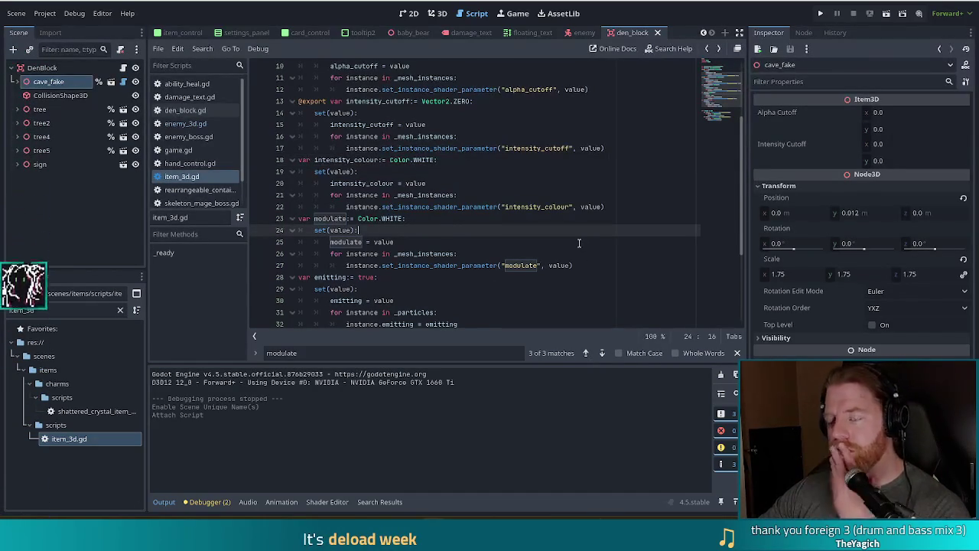
pyautogui.click(505, 266)
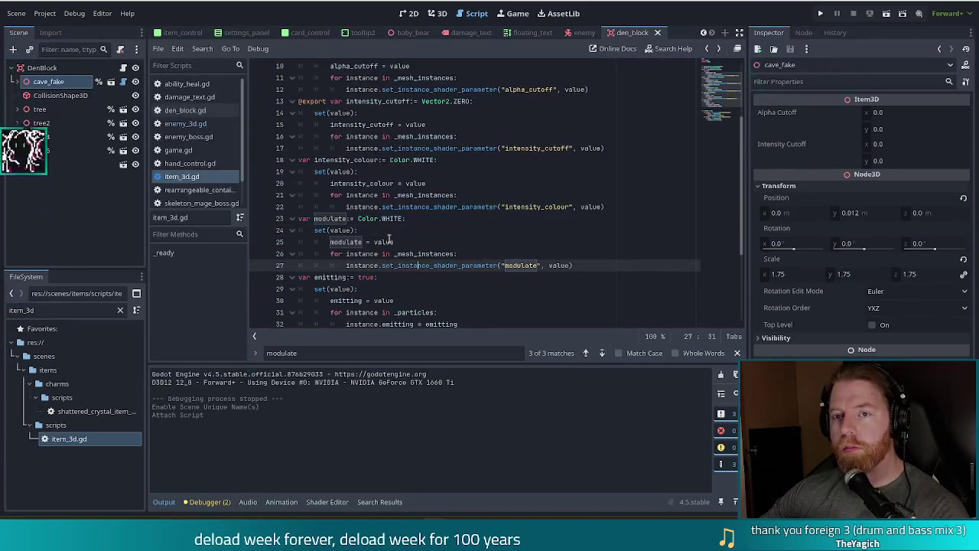
pyautogui.moveTo(389, 240)
pyautogui.click(357, 220)
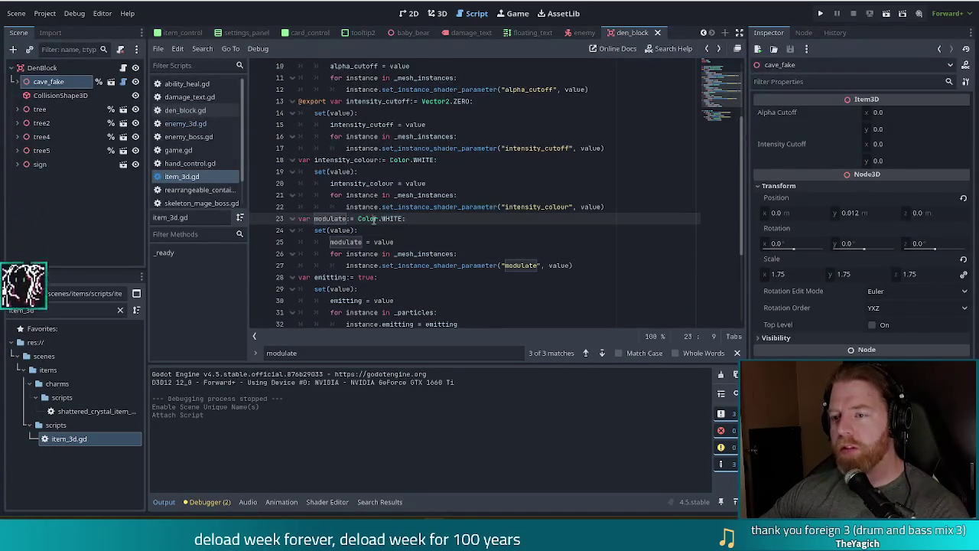
pyautogui.keyDown('shift'); pyautogui.click(409, 266); pyautogui.keyUp('shift')
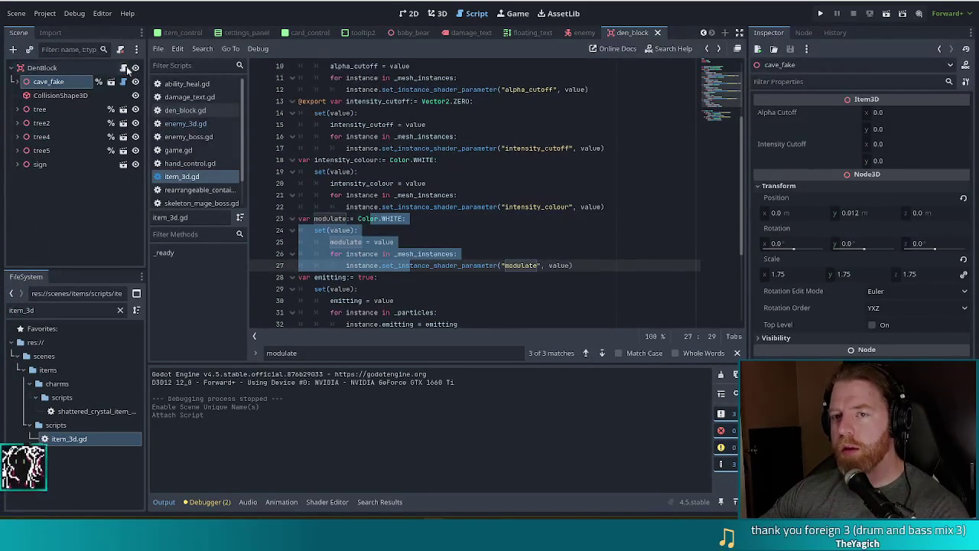
# Add a create_tween().tween_property call on a new line in den_block.gd's body-entered handler.
pyautogui.click(185, 110)
pyautogui.click(464, 220)
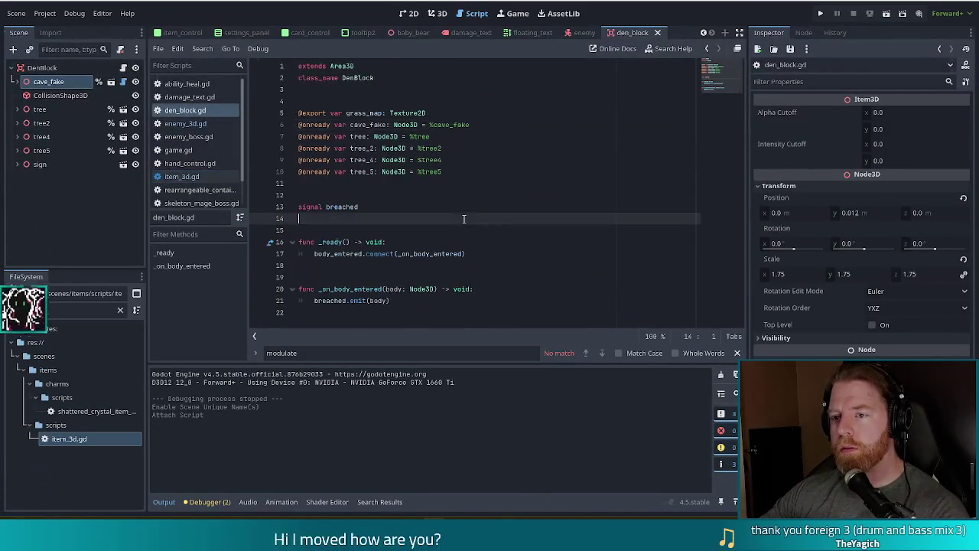
pyautogui.click(410, 301)
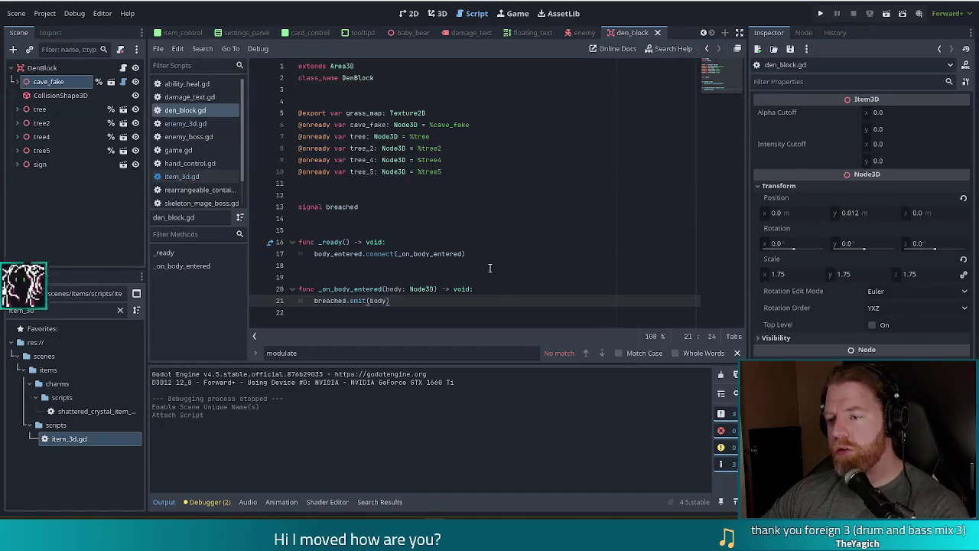
pyautogui.press('Return')
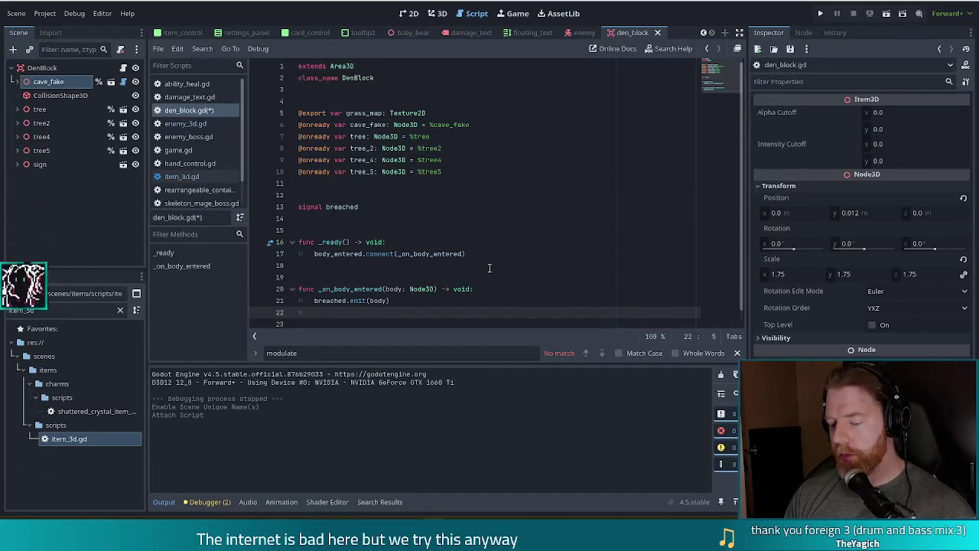
pyautogui.write('create')
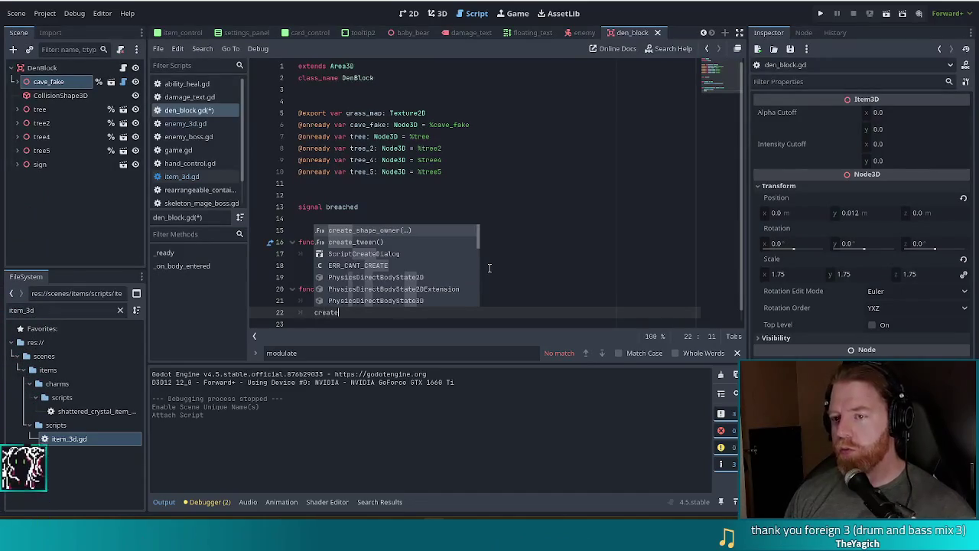
pyautogui.press('Return')
pyautogui.write('.twe')
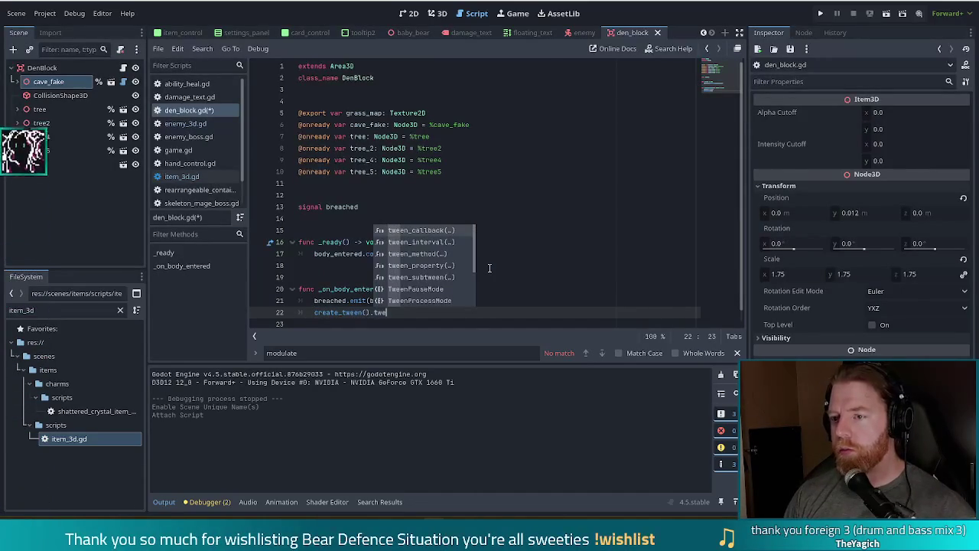
pyautogui.press('Down')
pyautogui.press('Return')
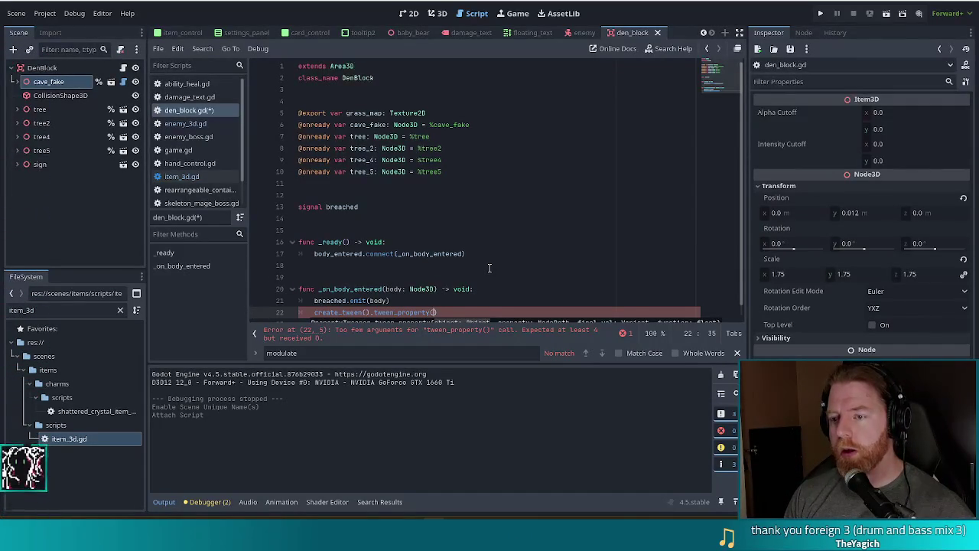
# Fill in the tween arguments: cave_fake, "modulate", Color.WHITE, 0.25.
pyautogui.write('cave')
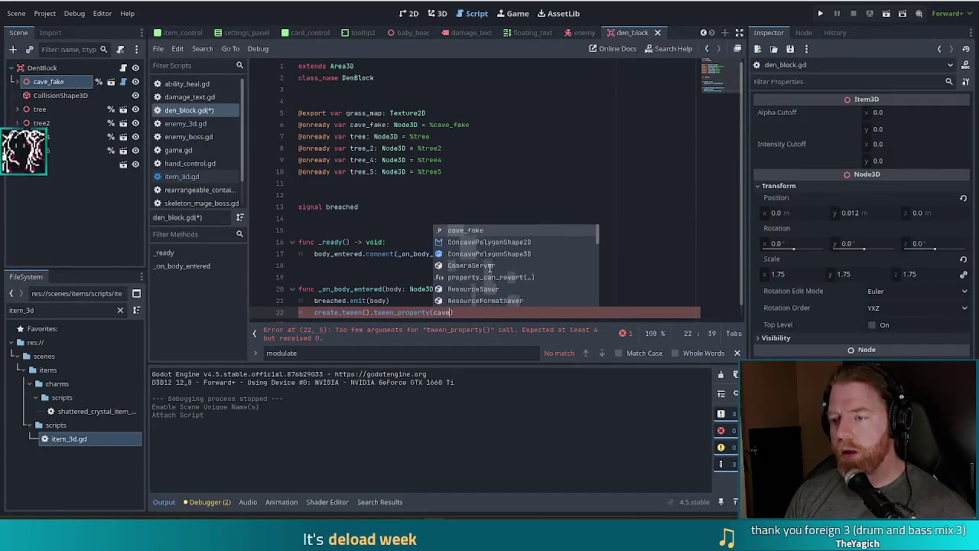
pyautogui.press('Return')
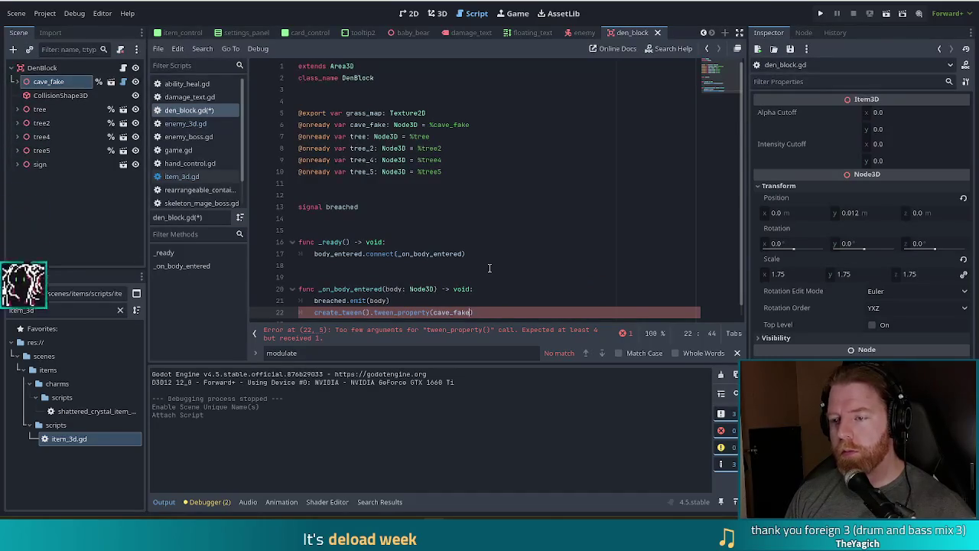
pyautogui.write('"mod')
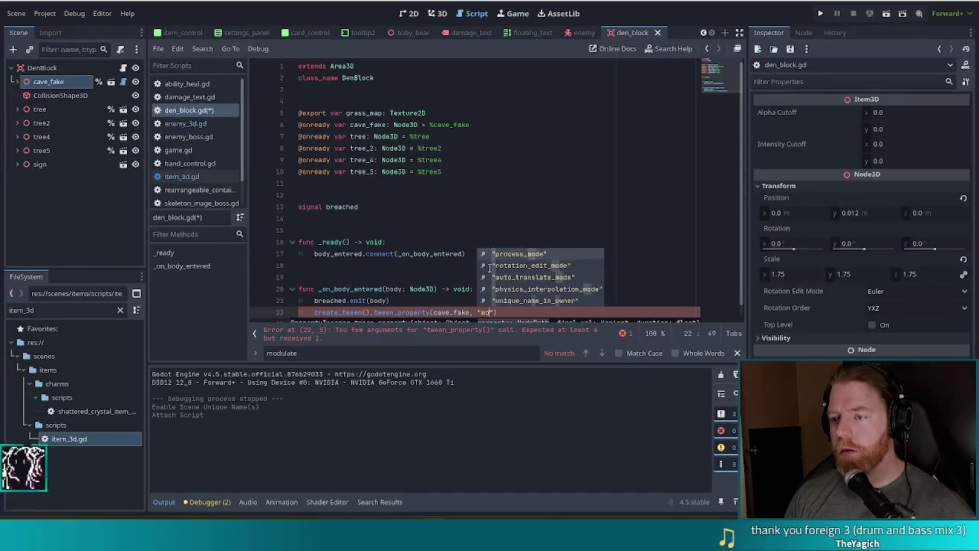
pyautogui.write('ulate"')
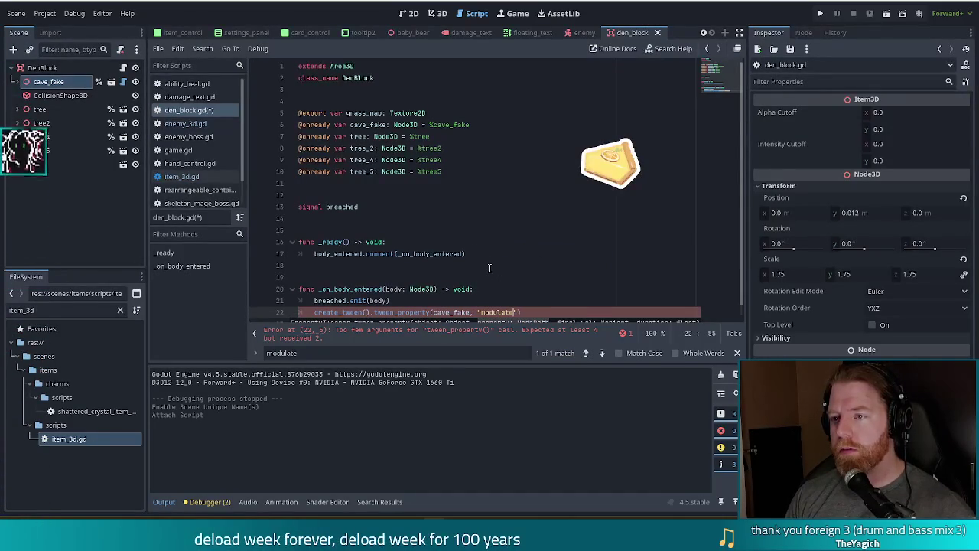
pyautogui.write(',')
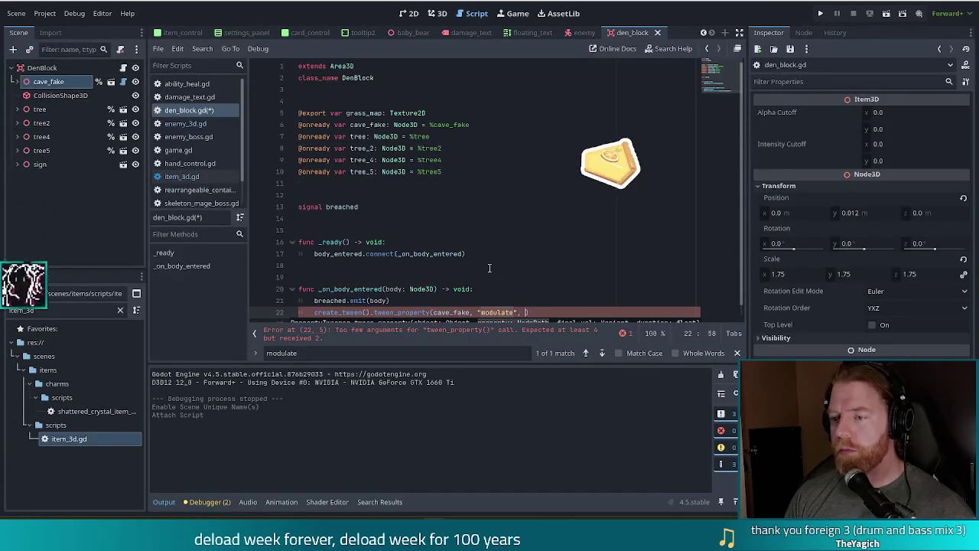
pyautogui.press('BackSpace')
pyautogui.press('BackSpace')
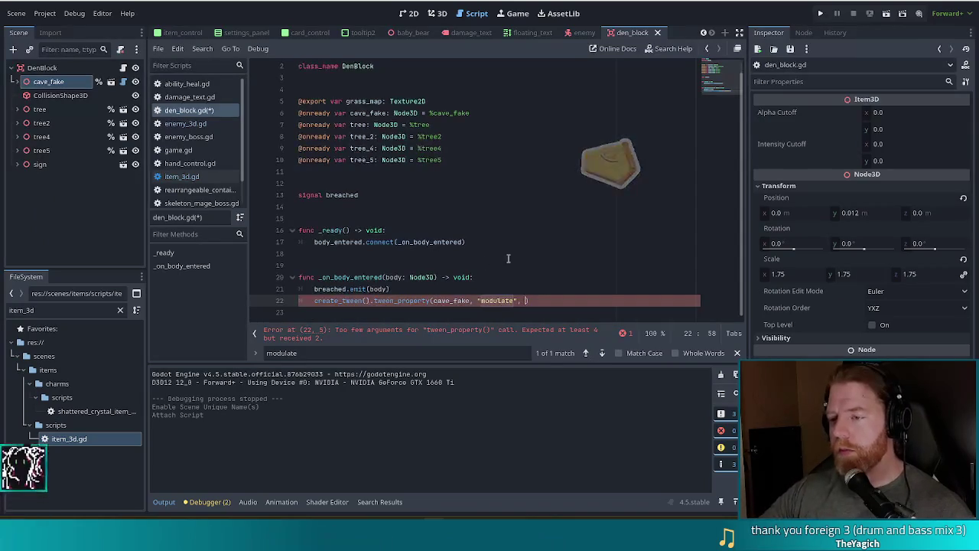
pyautogui.write(', ')
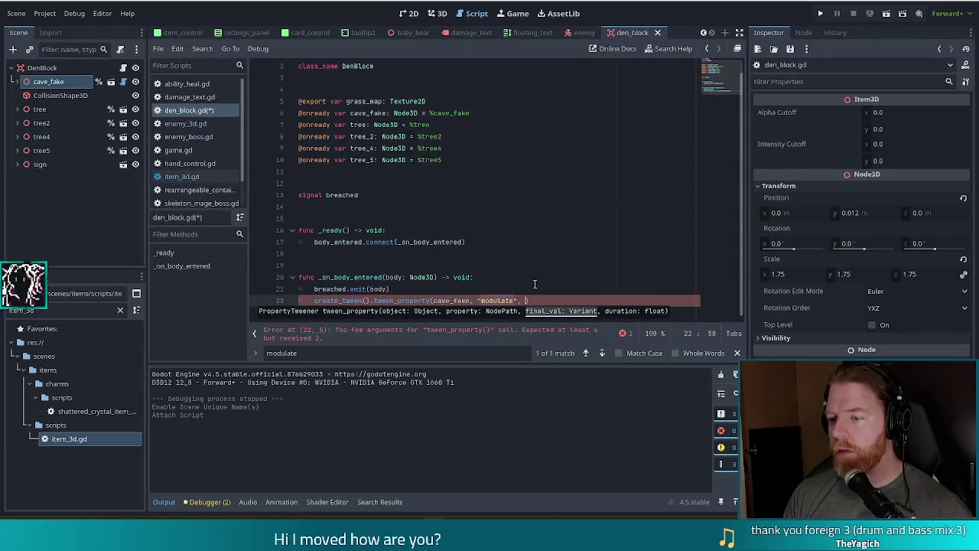
pyautogui.write('Color.whi')
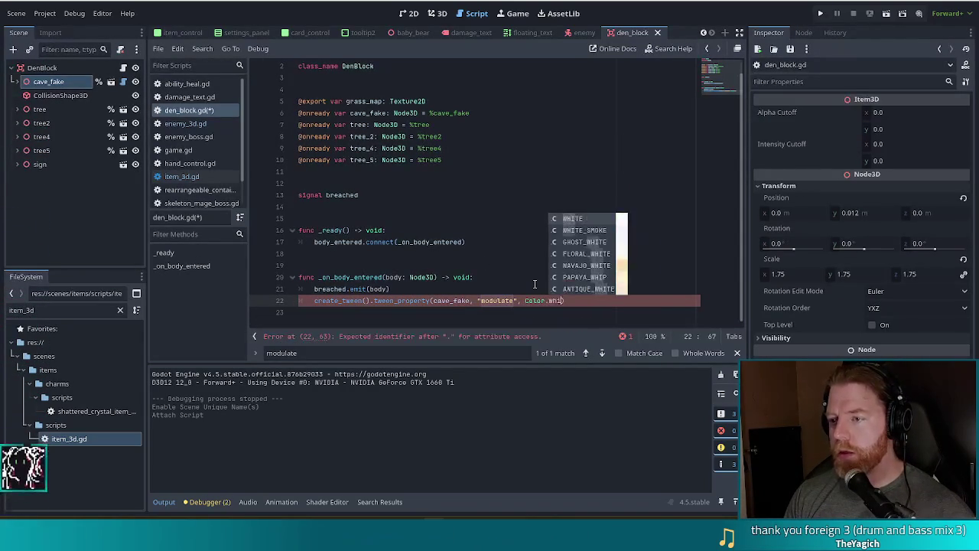
pyautogui.press('Return')
pyautogui.write(', ')
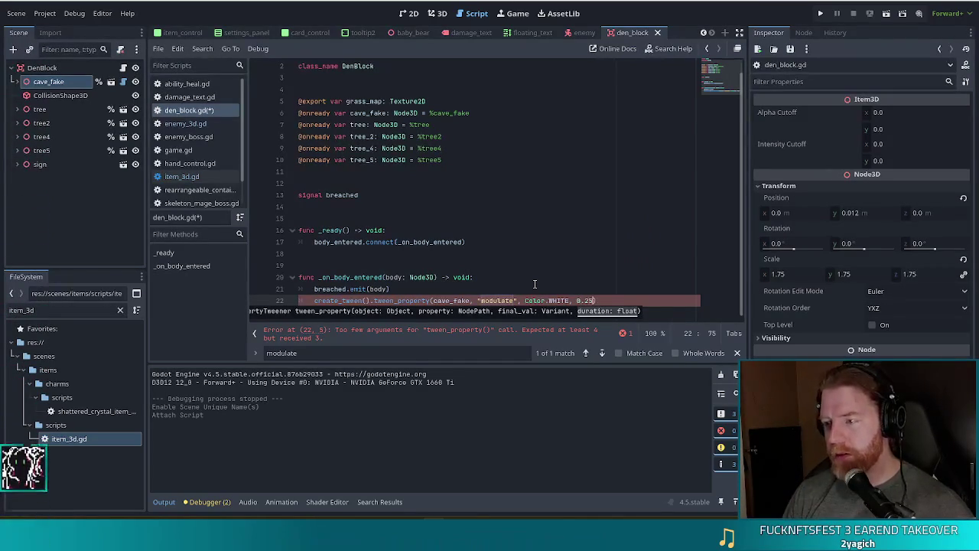
pyautogui.write('0.25')
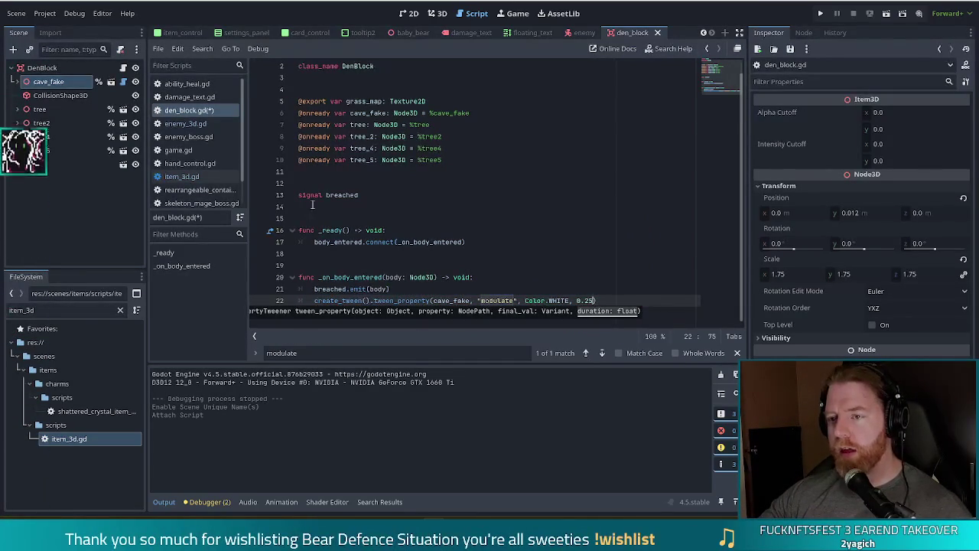
pyautogui.click(463, 290)
# Insert cave_fake.modulate = Color.RED above the tween line.
pyautogui.press('Return')
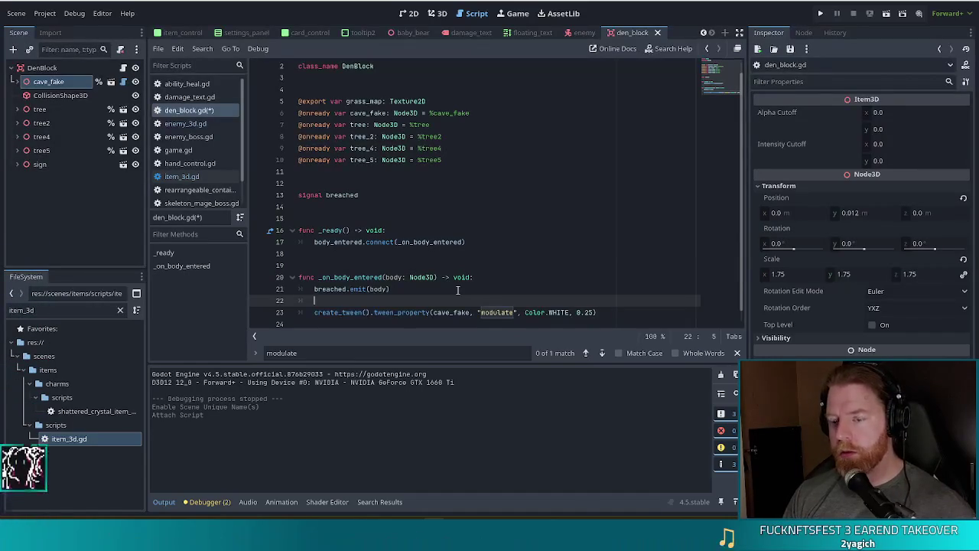
pyautogui.write('cave')
pyautogui.press('Return')
pyautogui.write('.')
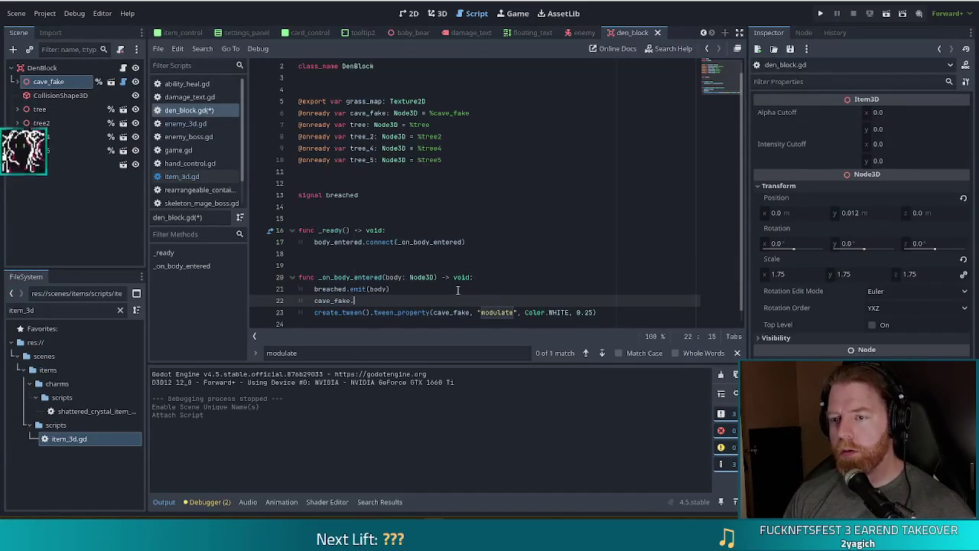
pyautogui.write('modulate')
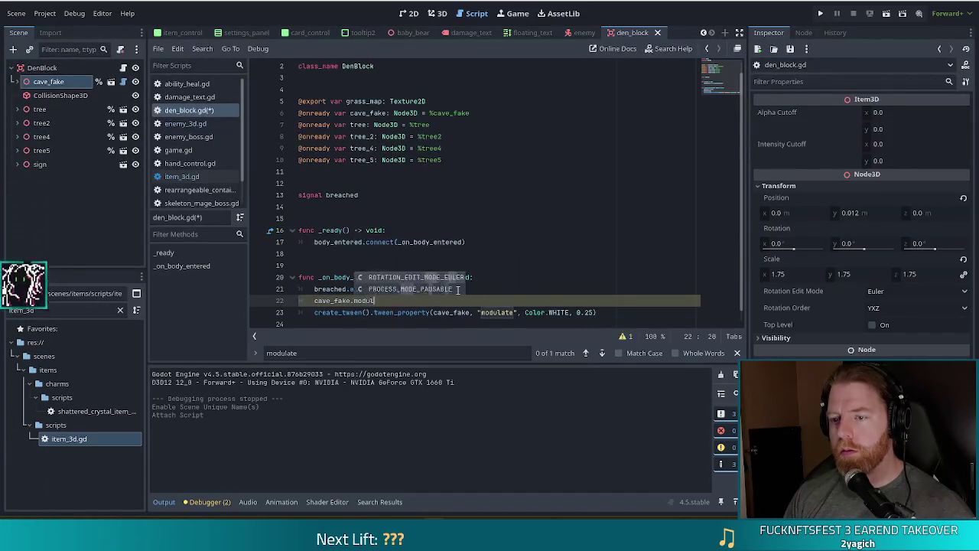
pyautogui.write(' = Color.RED')
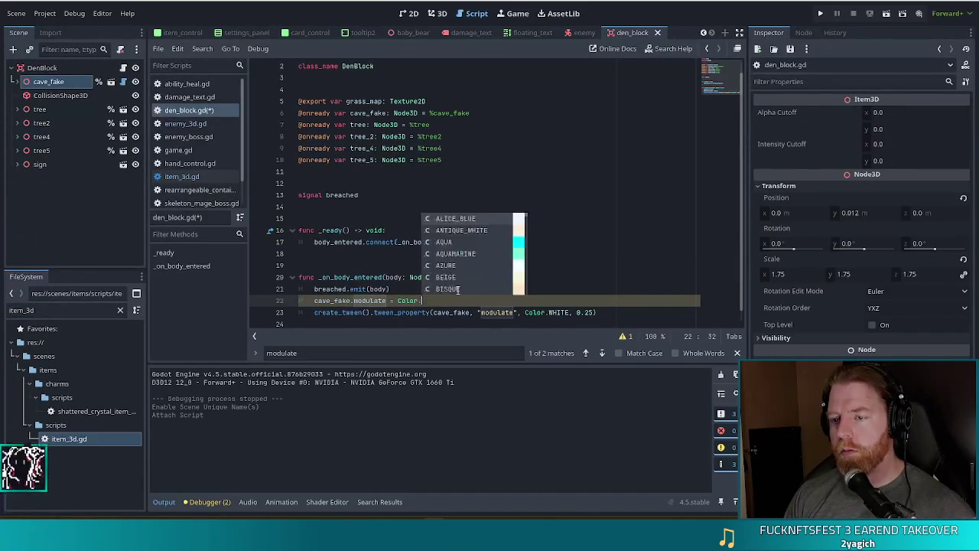
# Change cave_fake's type from Node3D to Item3D, save, and run the project.
pyautogui.click(438, 165)
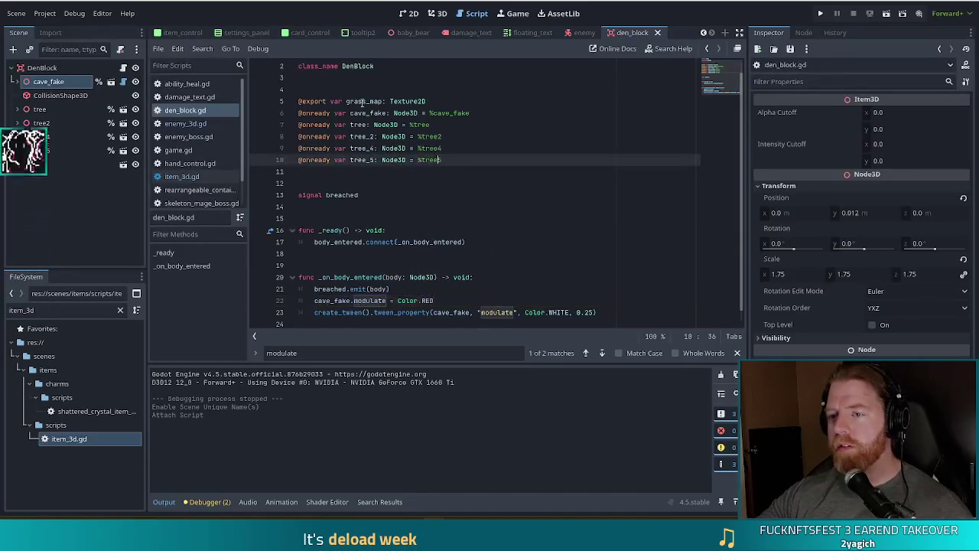
pyautogui.doubleClick(405, 113)
pyautogui.write('Item3D')
pyautogui.hotkey('ctrl', 's')
pyautogui.click(371, 114)
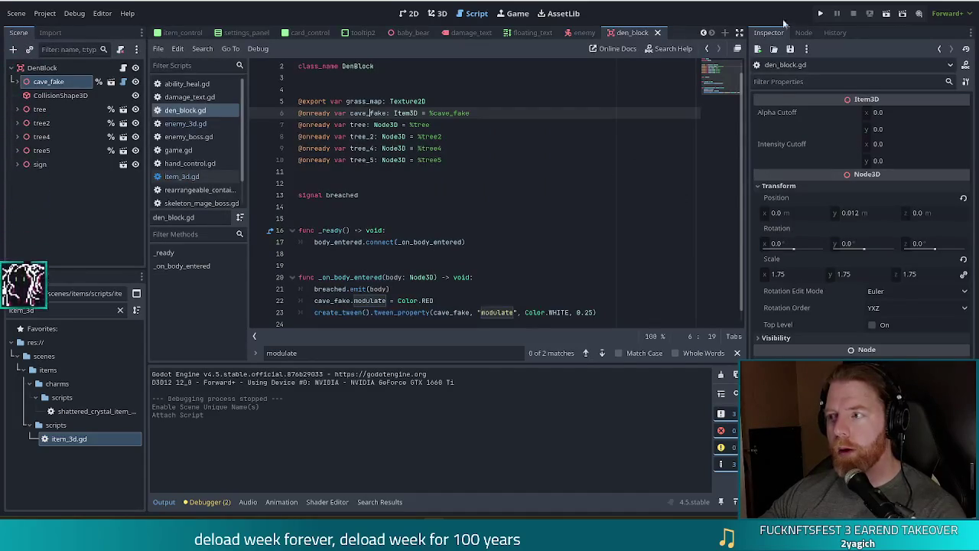
pyautogui.click(822, 13)
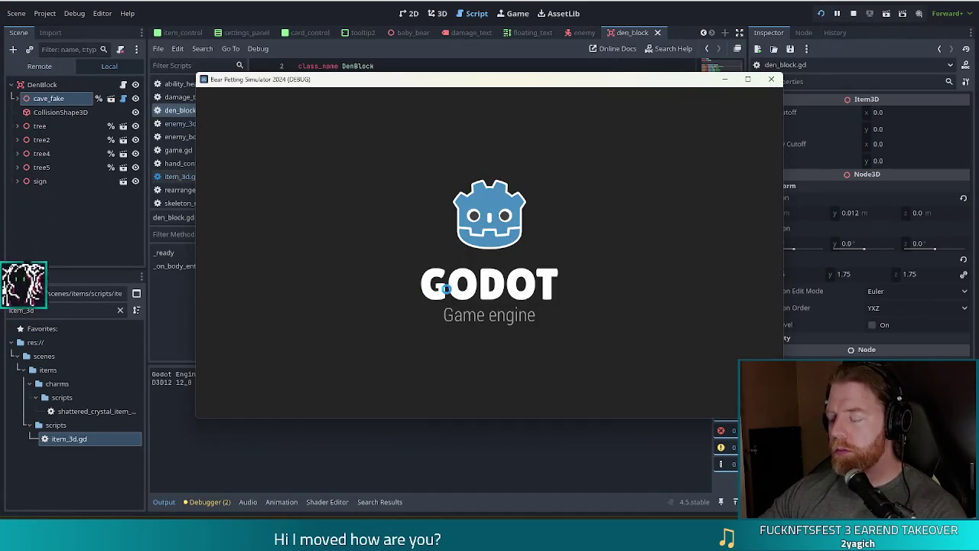
# Start a new game, pick the Jack of Fire card, play wave 1, then stop with F8.
pyautogui.press('XF86AudioLowerVolume')
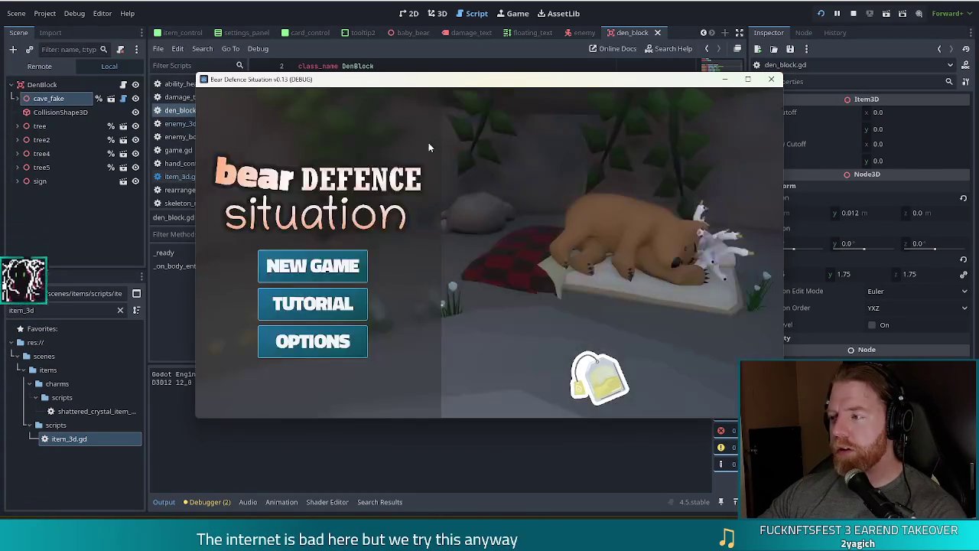
pyautogui.click(326, 257)
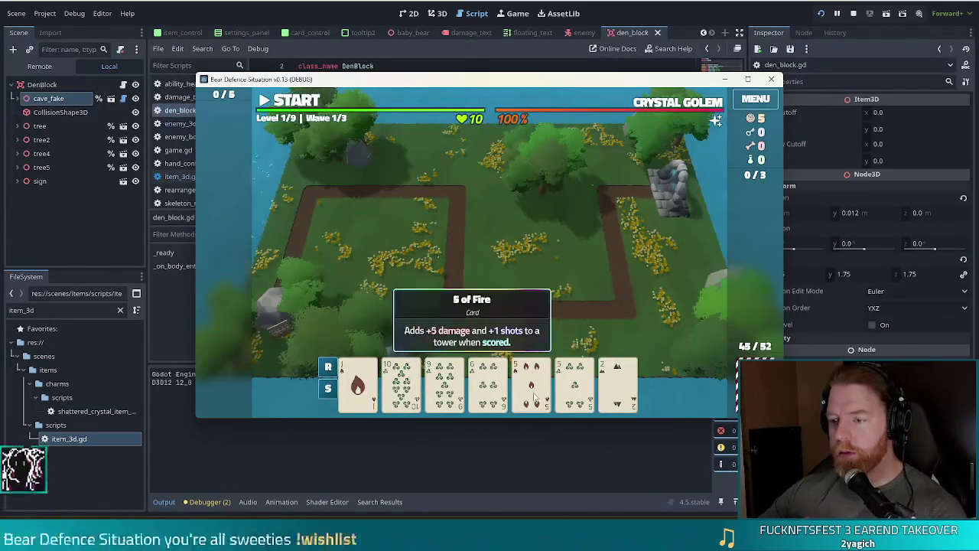
pyautogui.click(533, 380)
pyautogui.click(358, 380)
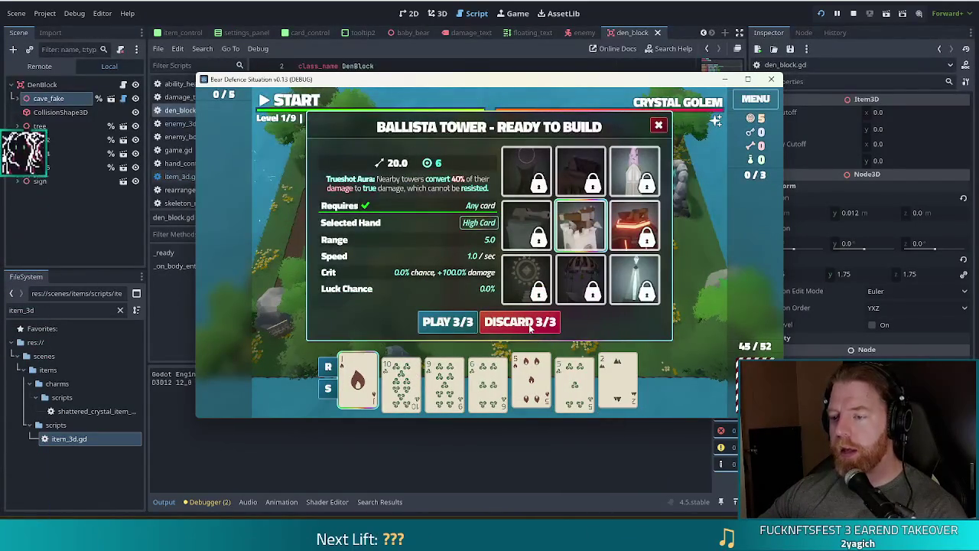
pyautogui.click(658, 125)
pyautogui.click(293, 102)
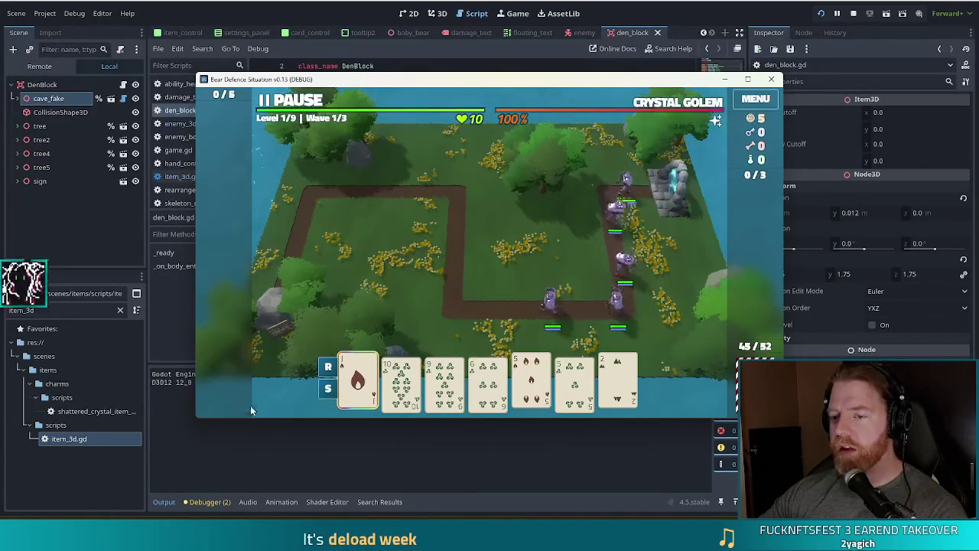
pyautogui.moveTo(618, 391)
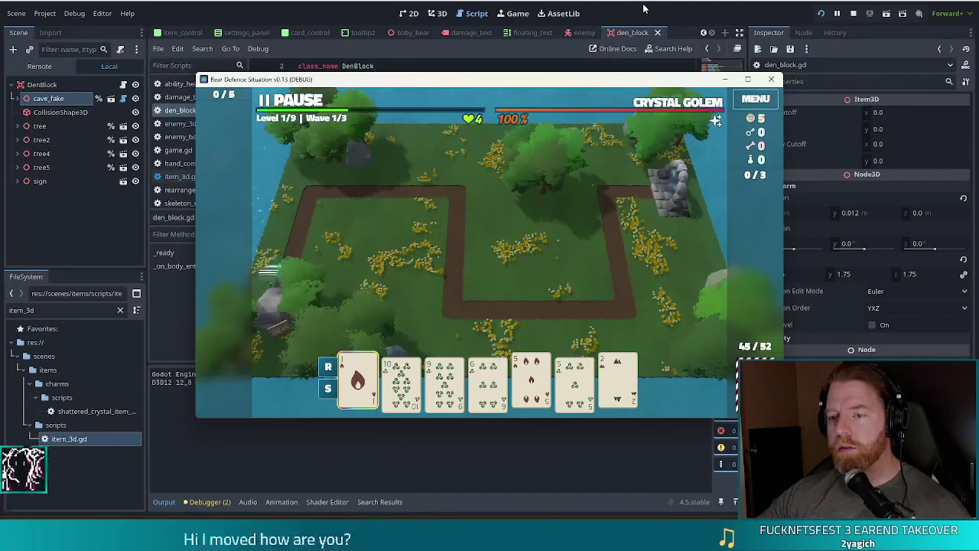
pyautogui.press('F8')
# Change the modulate tween duration on line 23 from 0.25 to 0.15.
pyautogui.click(588, 312)
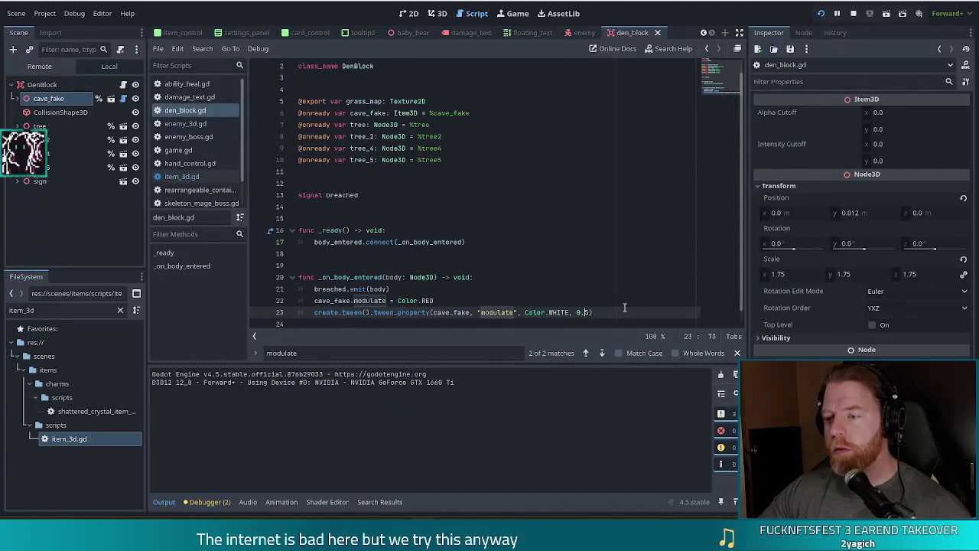
pyautogui.press('BackSpace')
pyautogui.write('1')
pyautogui.scroll(-1, 459, 266)
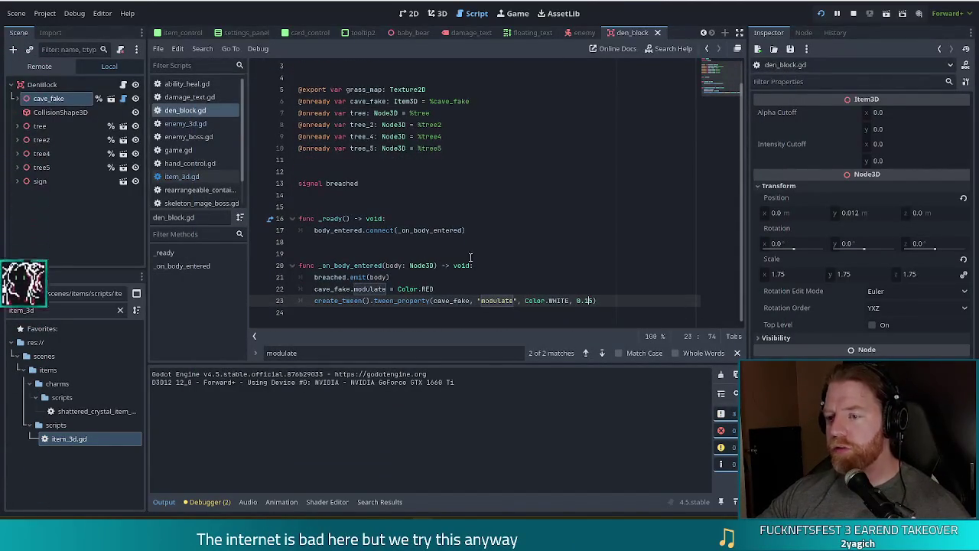
pyautogui.click(471, 257)
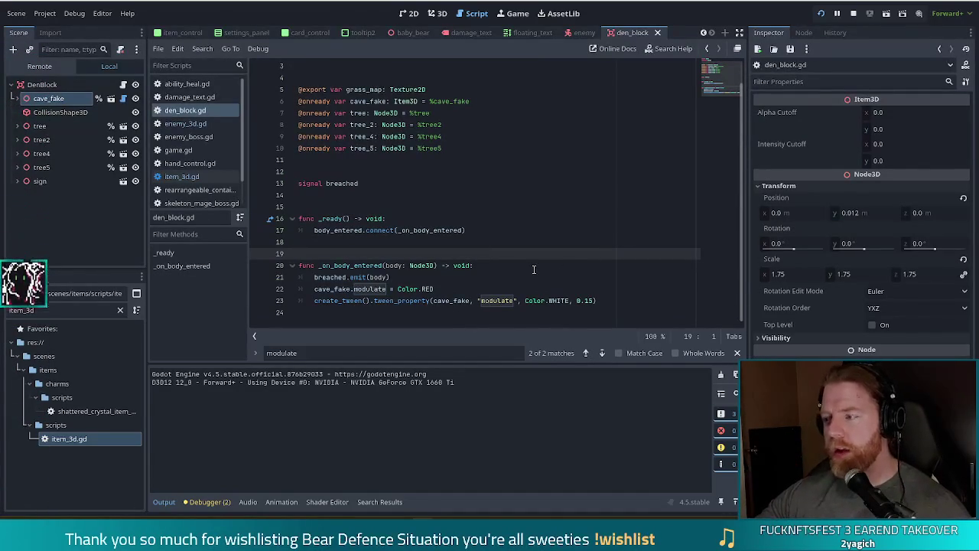
pyautogui.click(446, 288)
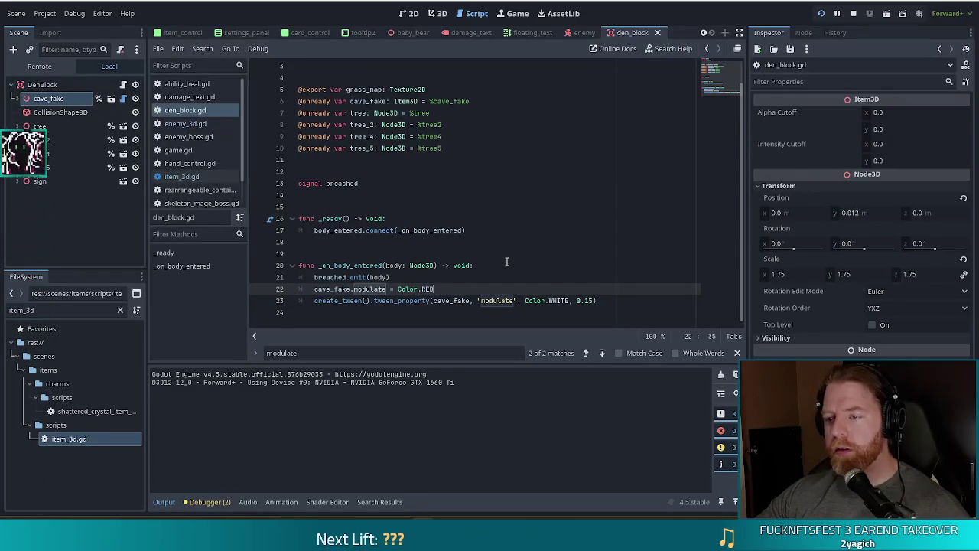
pyautogui.click(605, 300)
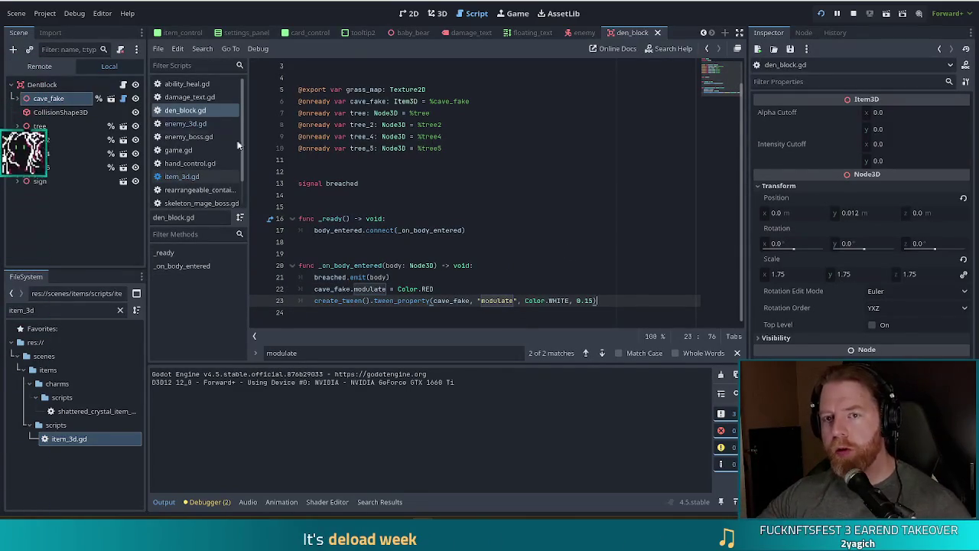
pyautogui.click(39, 125)
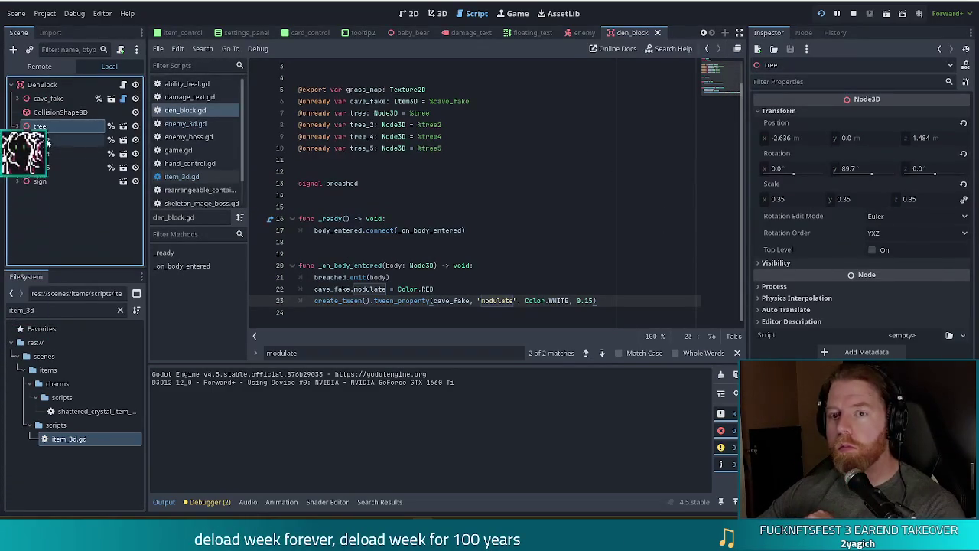
pyautogui.click(42, 153)
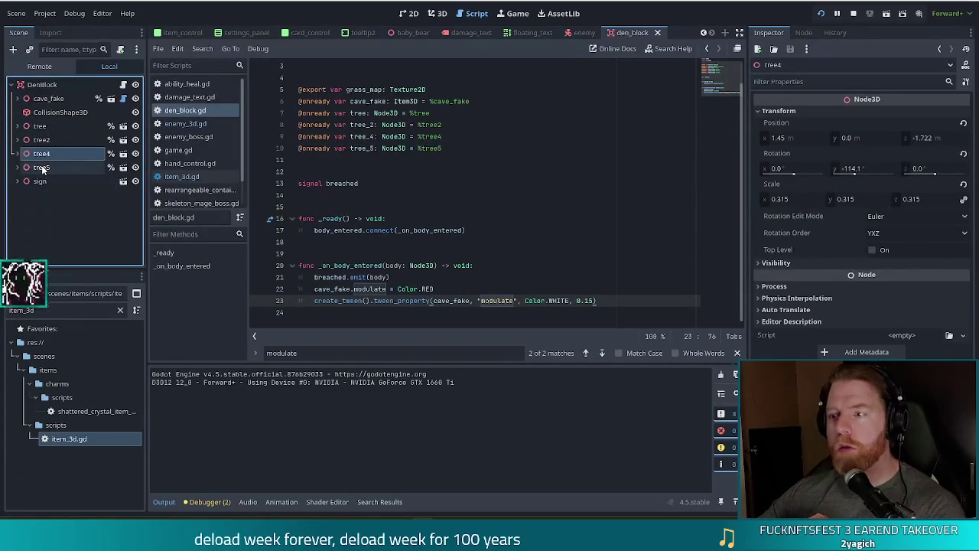
pyautogui.click(42, 167)
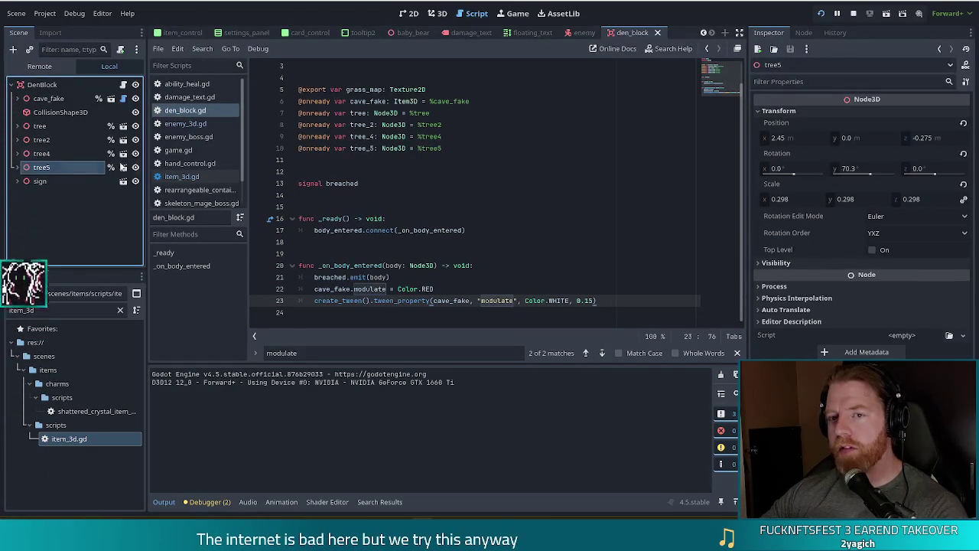
pyautogui.click(40, 126)
pyautogui.click(42, 140)
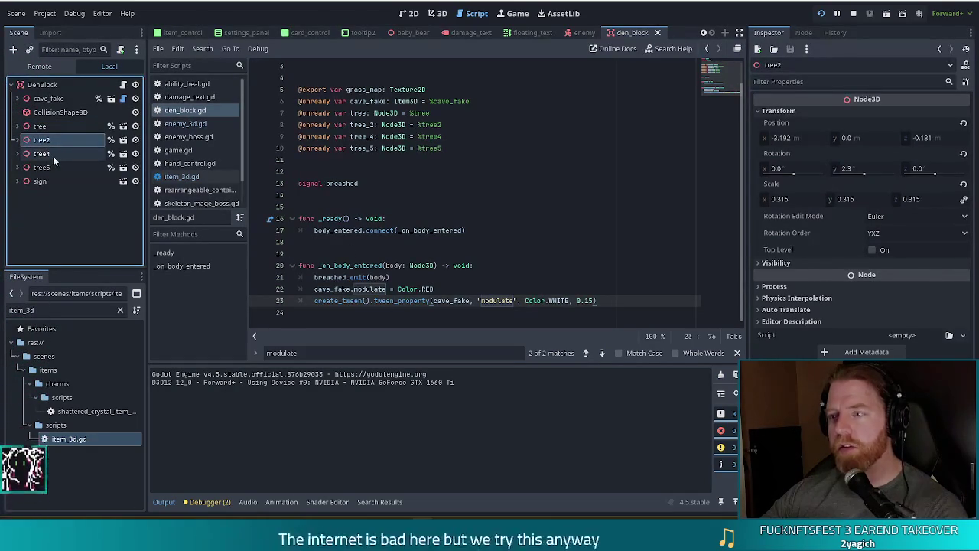
pyautogui.click(40, 125)
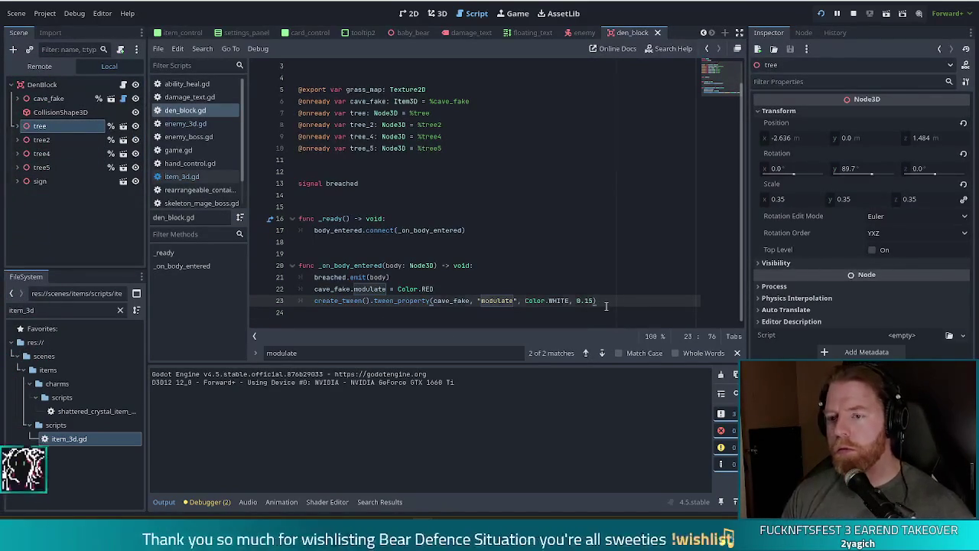
# Start a second create_tween().tween_property call on a new line after the flash tween.
pyautogui.press('Return')
pyautogui.write('create_tween().tw')
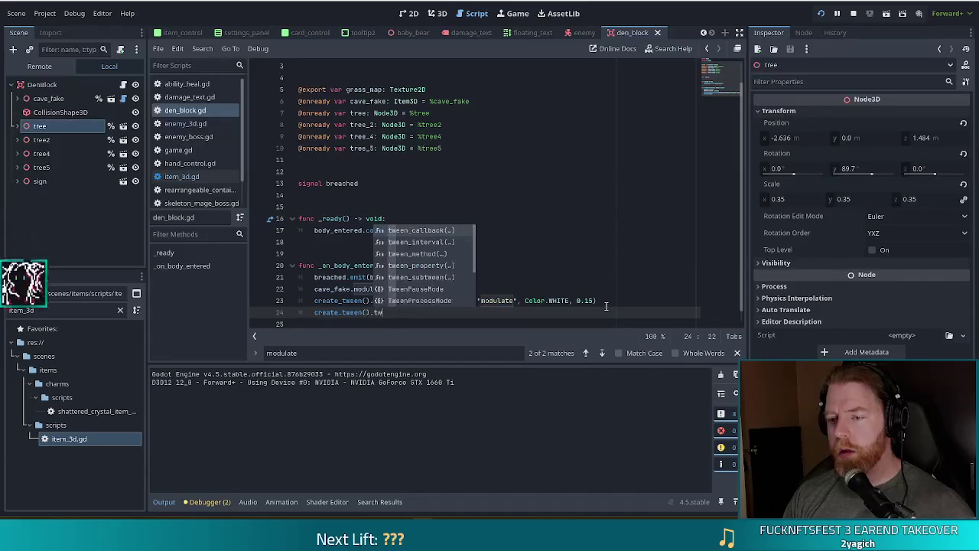
pyautogui.press('Down')
pyautogui.press('Down')
pyautogui.press('Down')
pyautogui.press('Return')
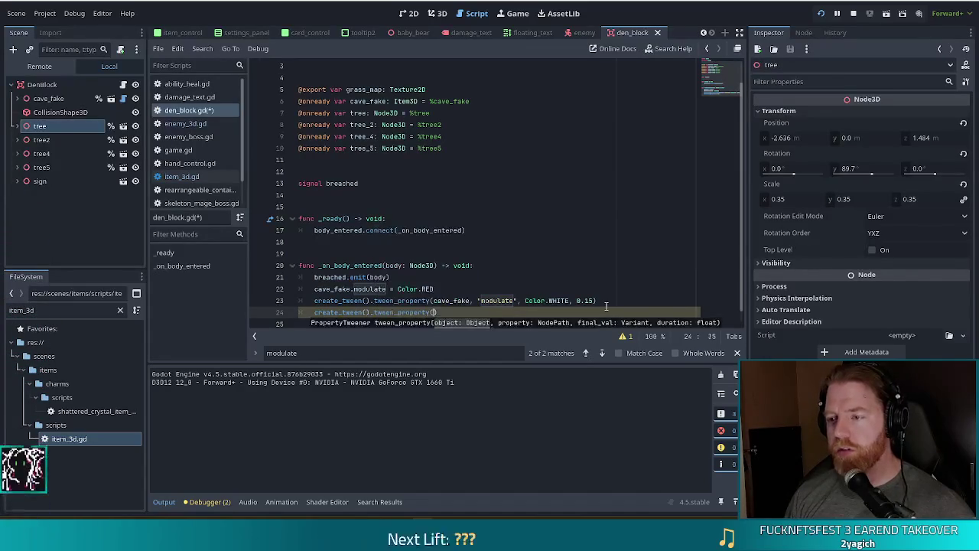
# Declare 'var l := 0.15' at the top of _on_body_entered and use l as the flash tween's duration.
pyautogui.click(499, 265)
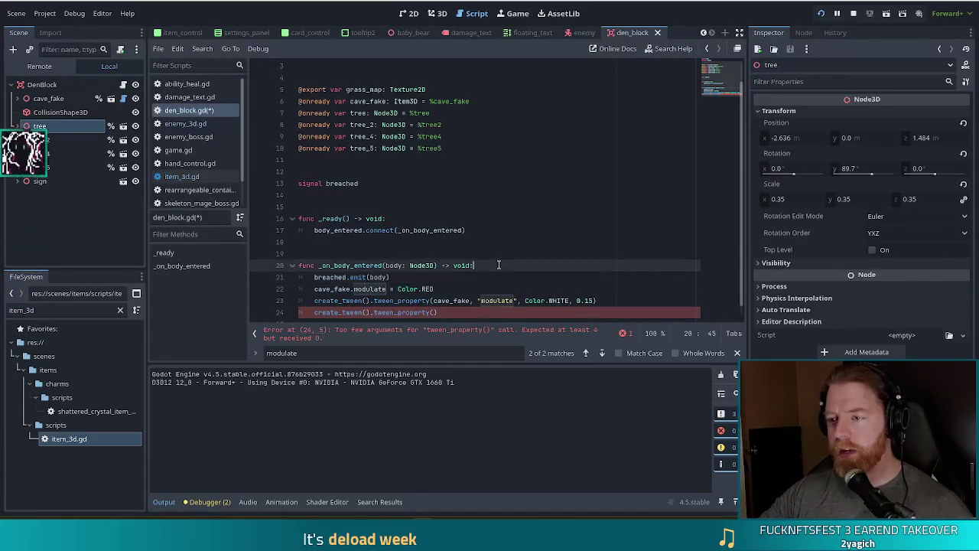
pyautogui.press('Return')
pyautogui.write('r tween')
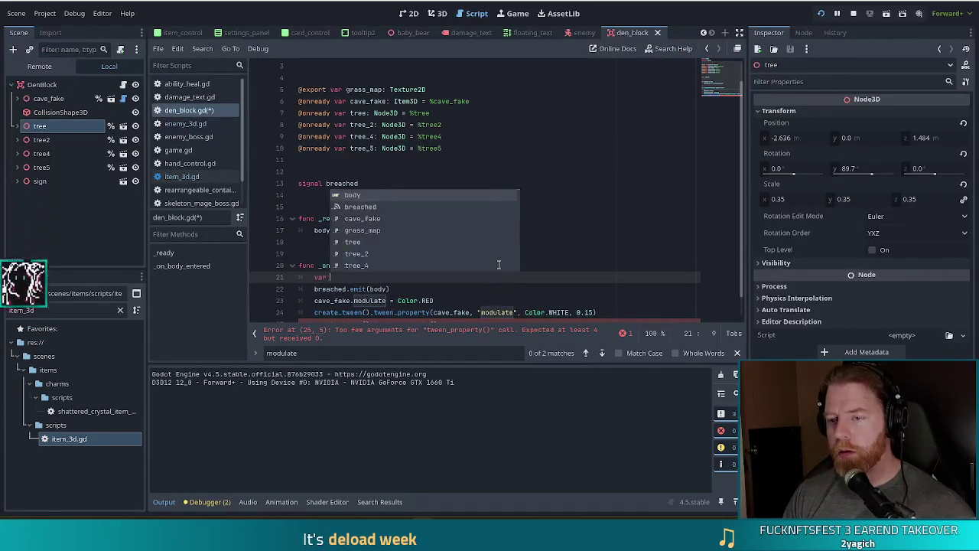
pyautogui.press('BackSpace')
pyautogui.press('BackSpace')
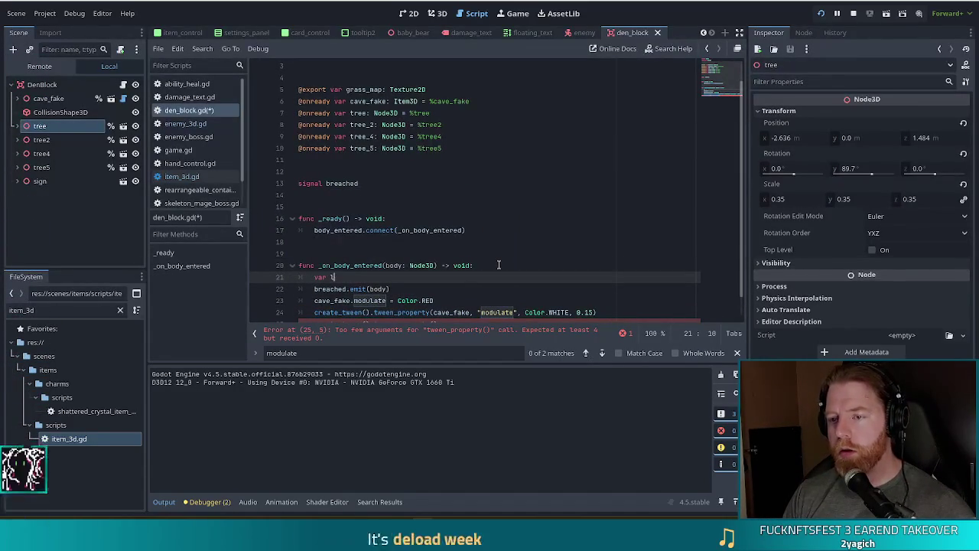
pyautogui.write('l :=0')
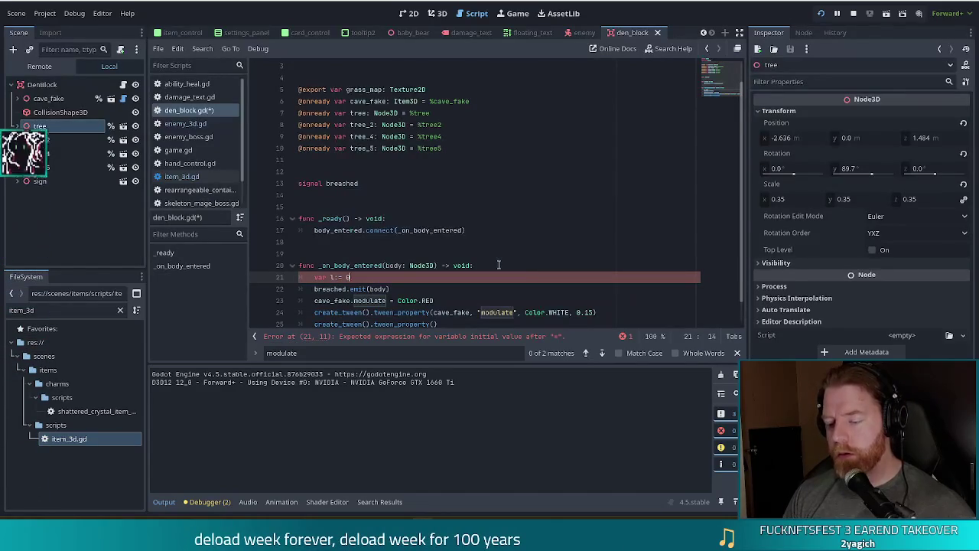
pyautogui.scroll(-1, 593, 298)
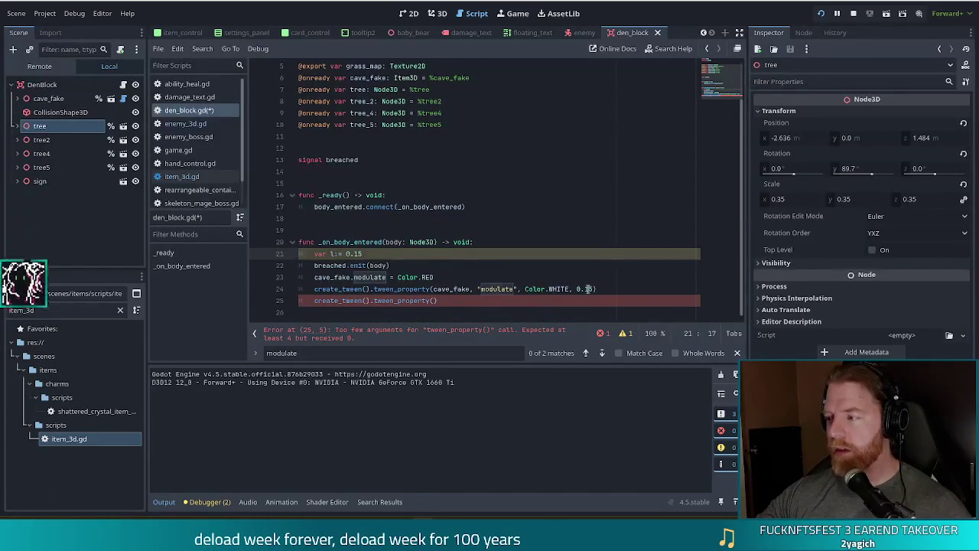
pyautogui.click(588, 289)
pyautogui.press('BackSpace')
pyautogui.press('BackSpace')
pyautogui.press('BackSpace')
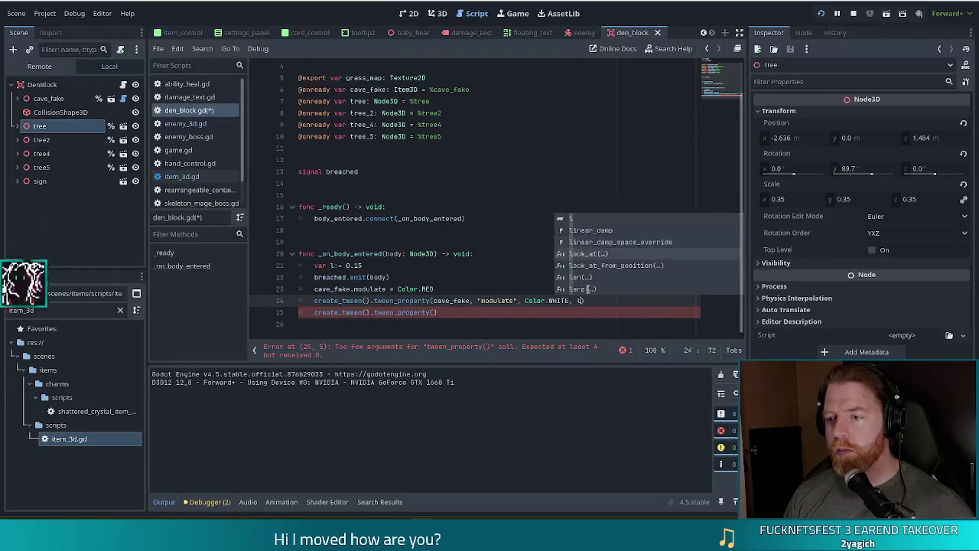
# Give the second tween the arguments tree, "roation:z", 0, 0.5.
pyautogui.press('Escape')
pyautogui.press('Down')
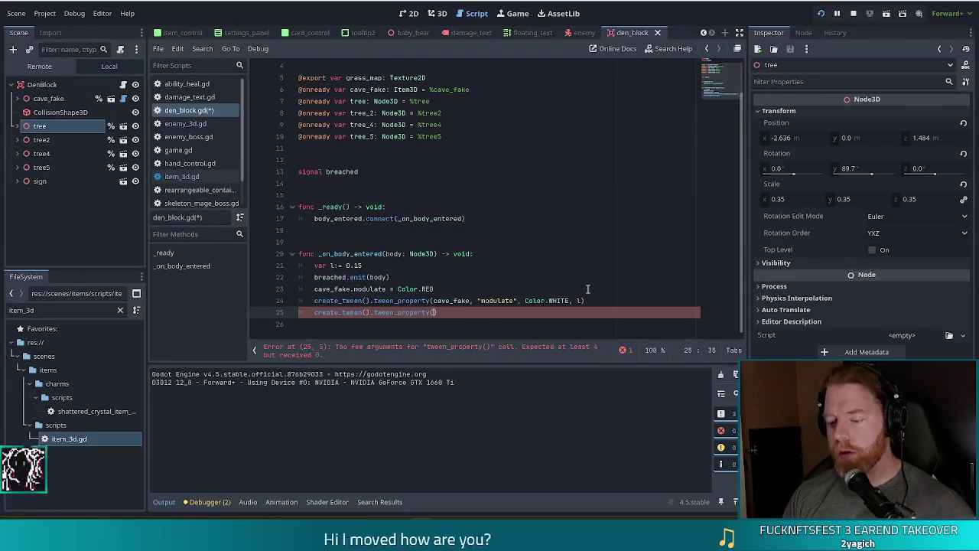
pyautogui.write('tree, ')
pyautogui.write('"')
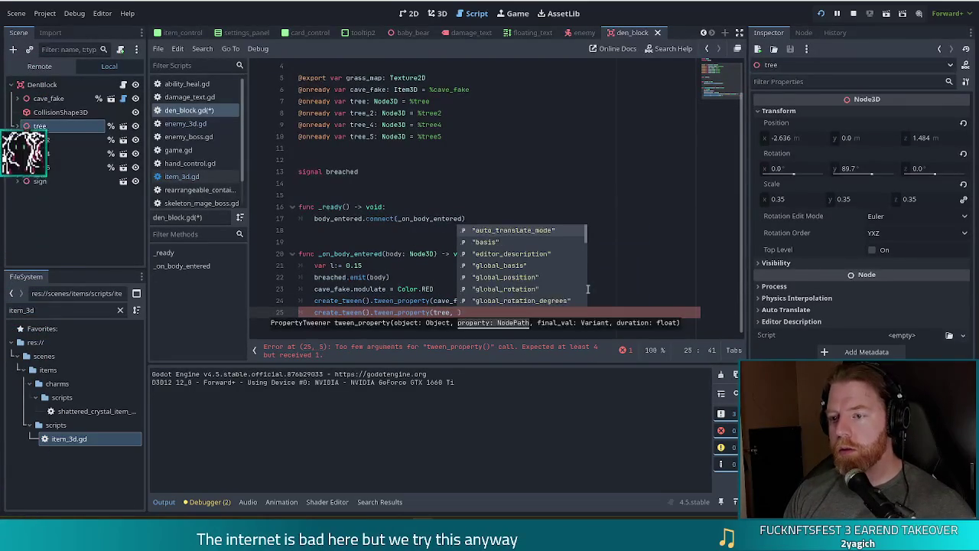
pyautogui.write('roation')
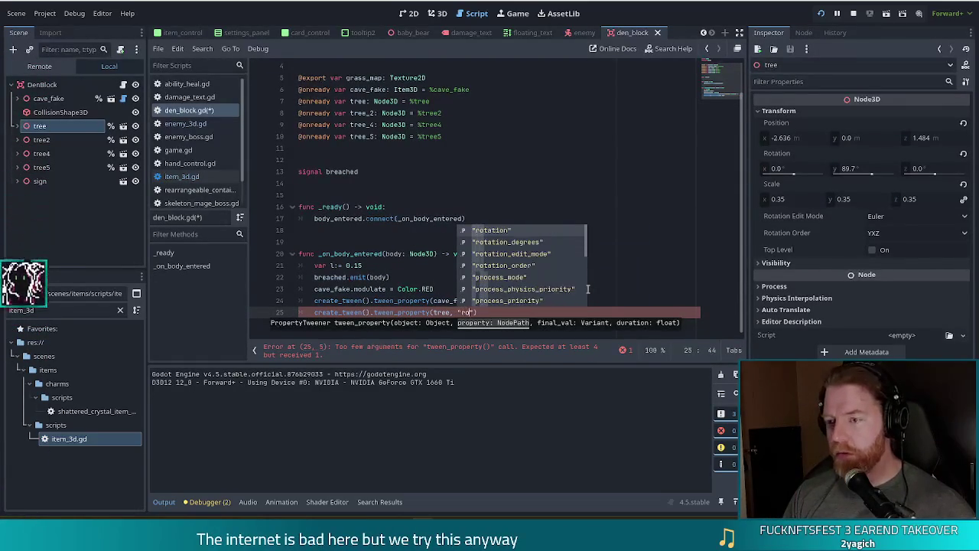
pyautogui.write(':z')
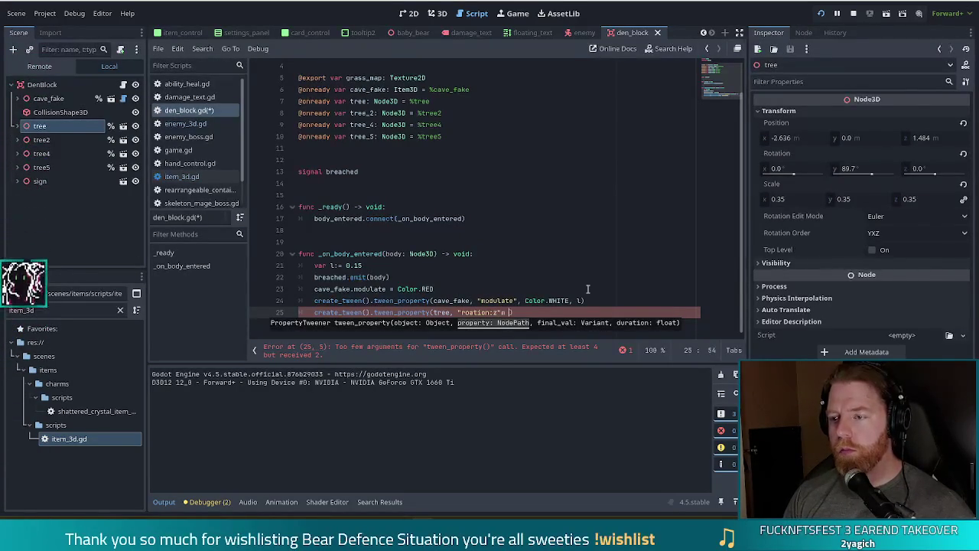
pyautogui.write(', 0')
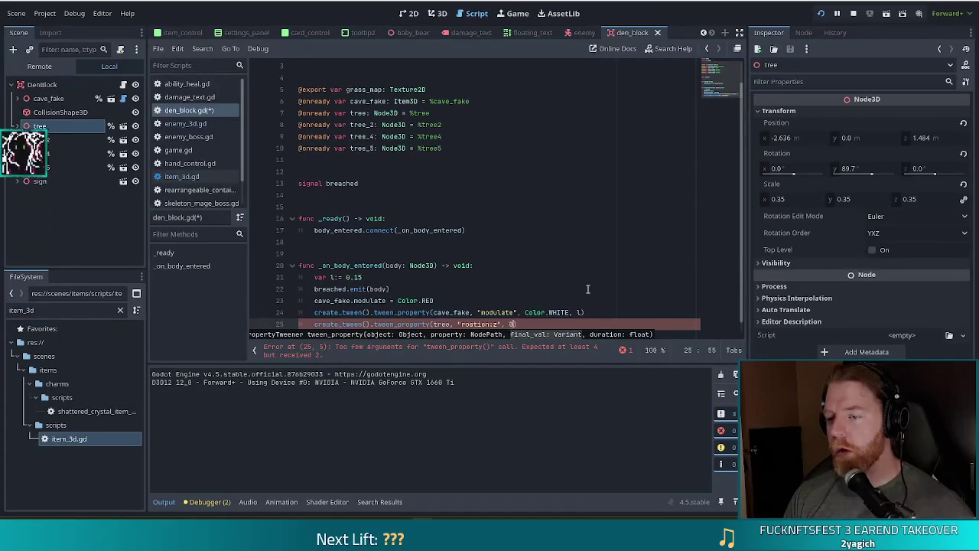
pyautogui.write(', ')
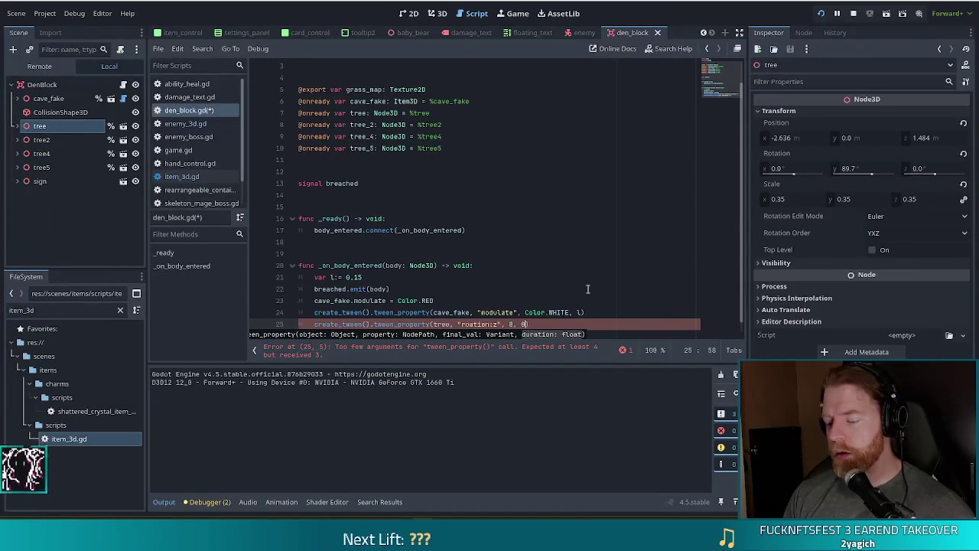
pyautogui.write('0.5')
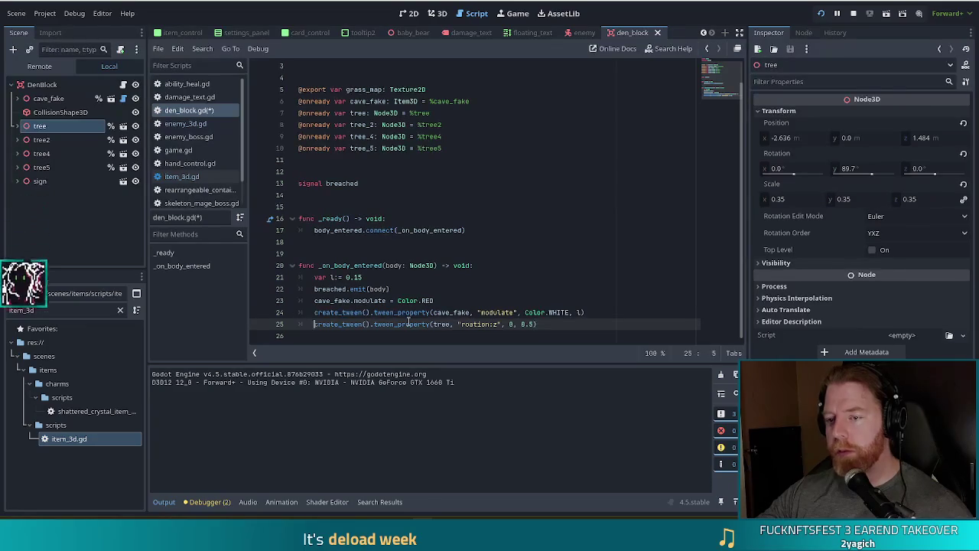
pyautogui.moveTo(409, 321)
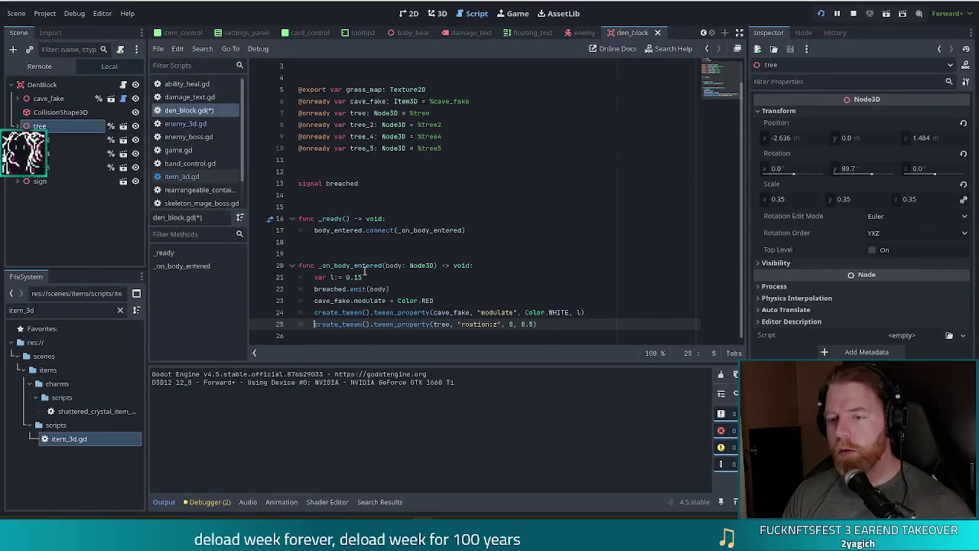
pyautogui.write('var t =')
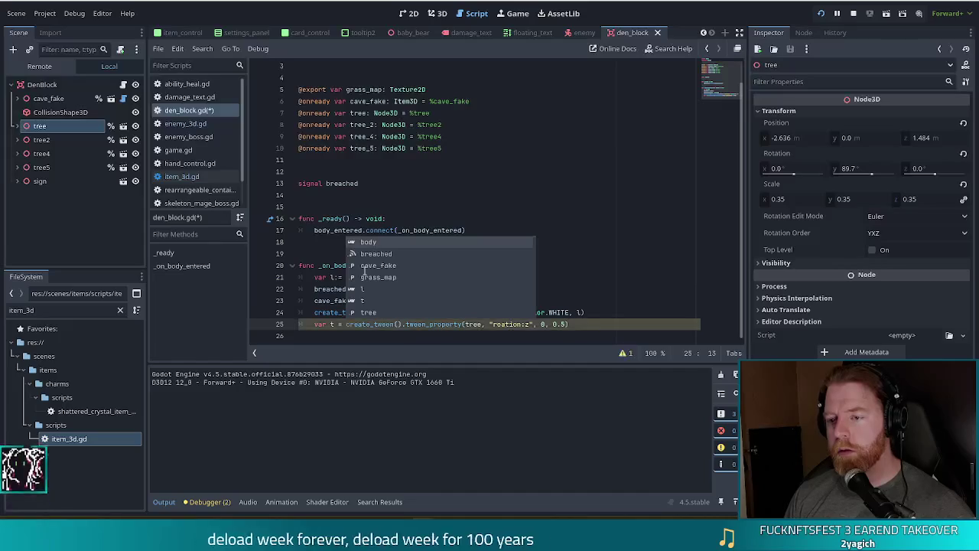
# Store create_tween() in var t and call t.tween_property on its own line.
pyautogui.press('Escape')
pyautogui.hotkey('ctrl', 'Right')
pyautogui.hotkey('ctrl', 'Right')
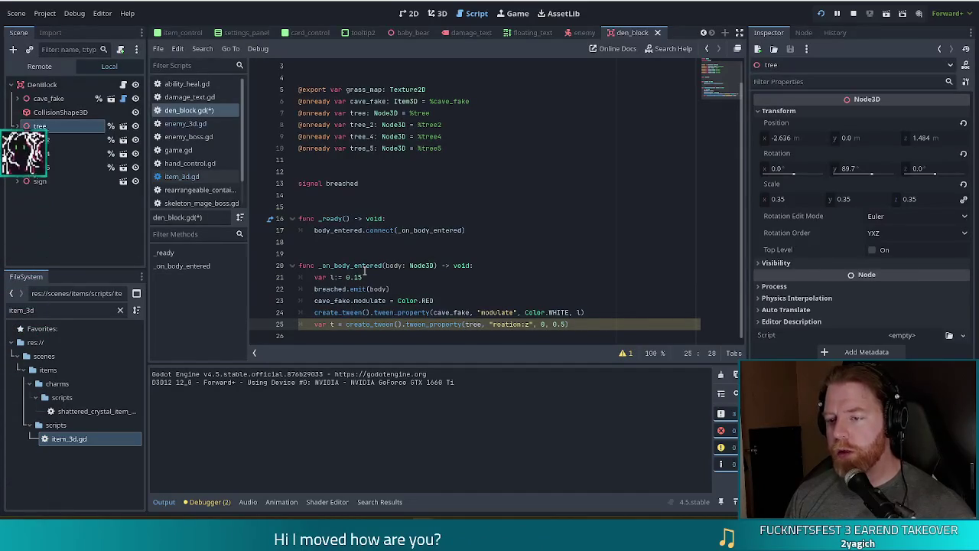
pyautogui.press('BackSpace')
pyautogui.press('Return')
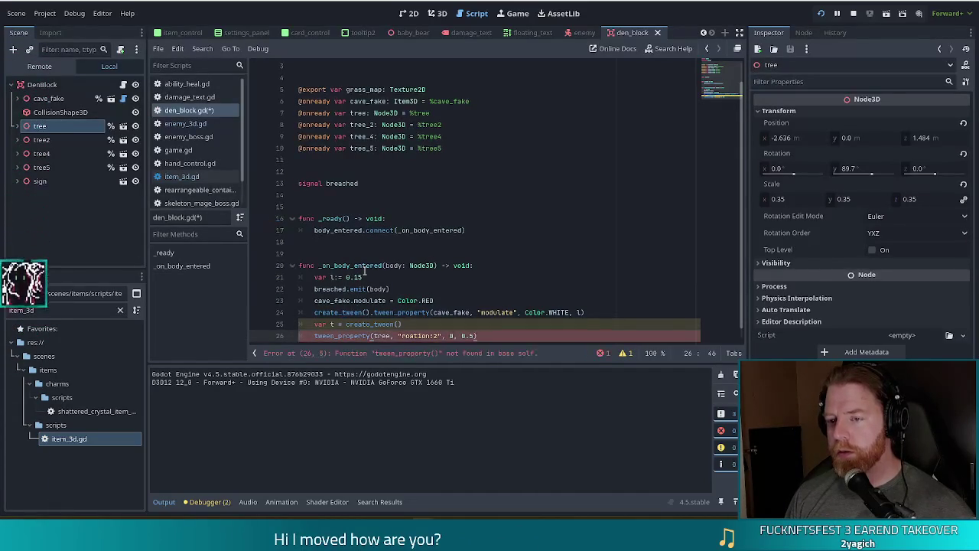
pyautogui.write('t.')
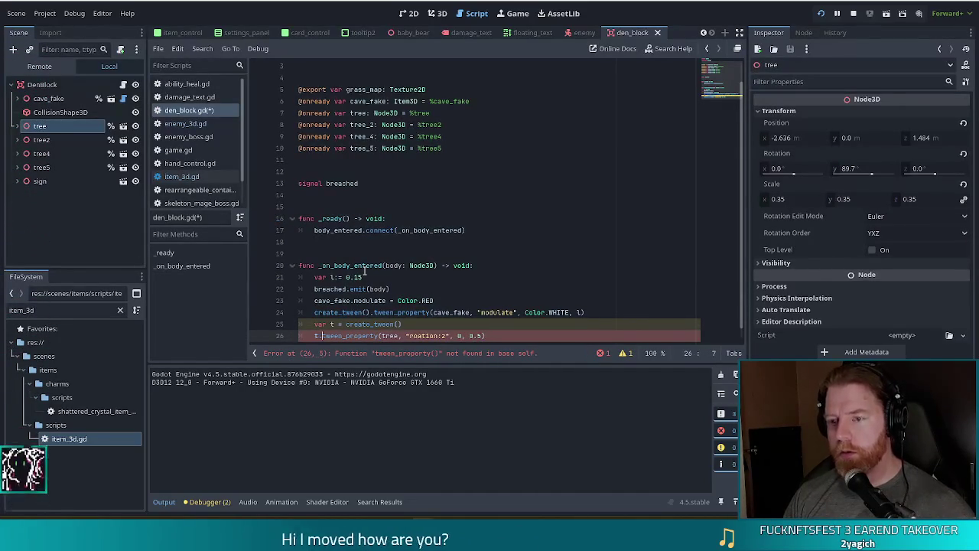
# Add t.set_ease(Tween.EASE_OUT) and t.set_trans(Tween.TRANS_ELASTIC) lines to the tree tween.
pyautogui.write('t.set')
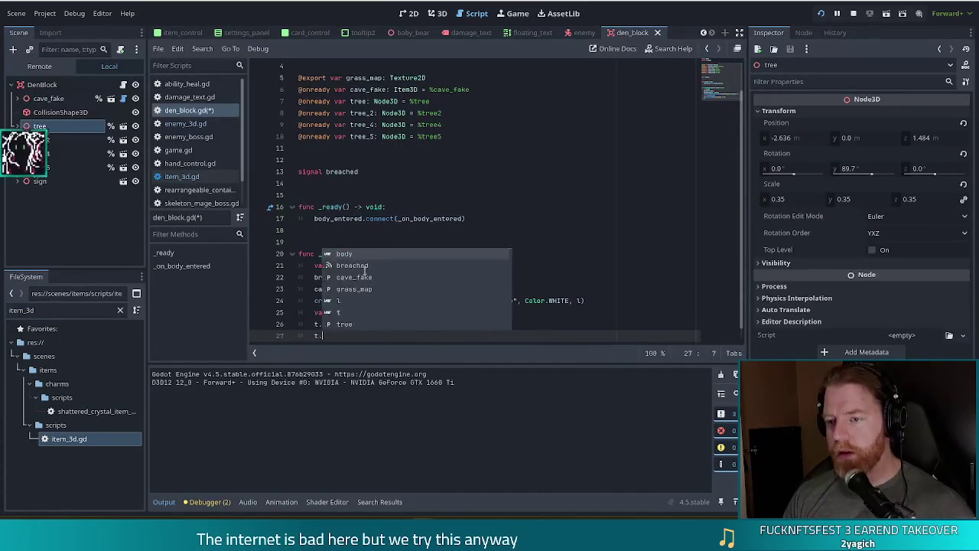
pyautogui.press('Return')
pyautogui.press('Down')
pyautogui.press('Down')
pyautogui.press('Return')
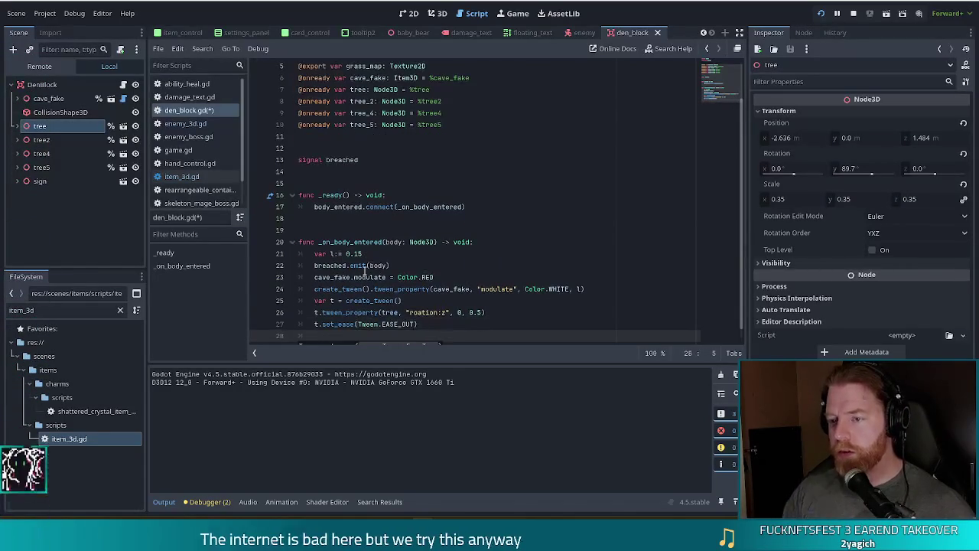
pyautogui.press('Return')
pyautogui.write('t.e')
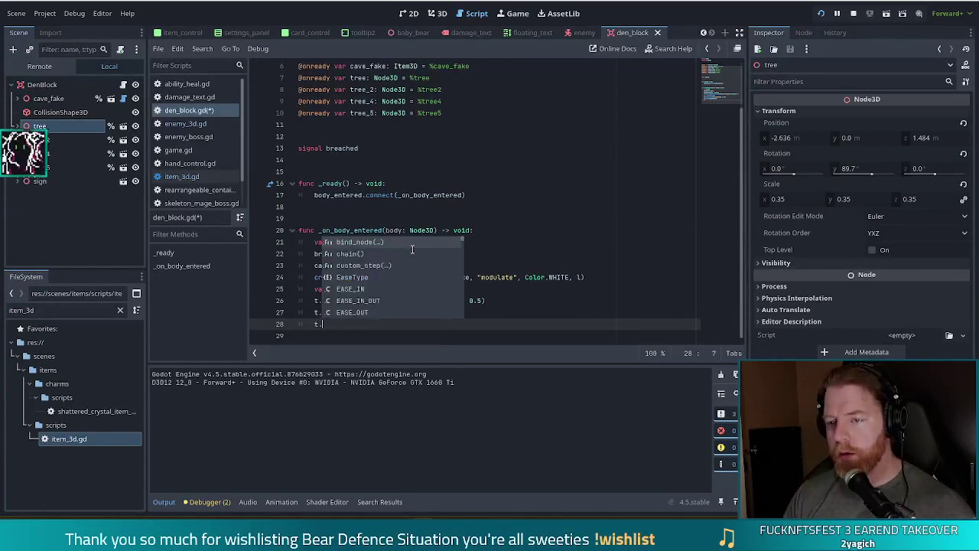
pyautogui.press('BackSpace')
pyautogui.write('sett')
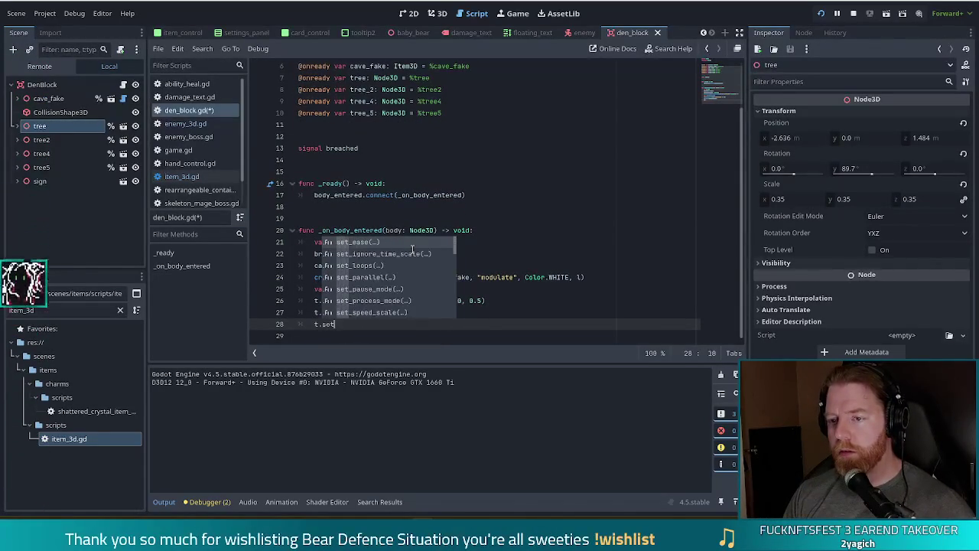
pyautogui.press('Return')
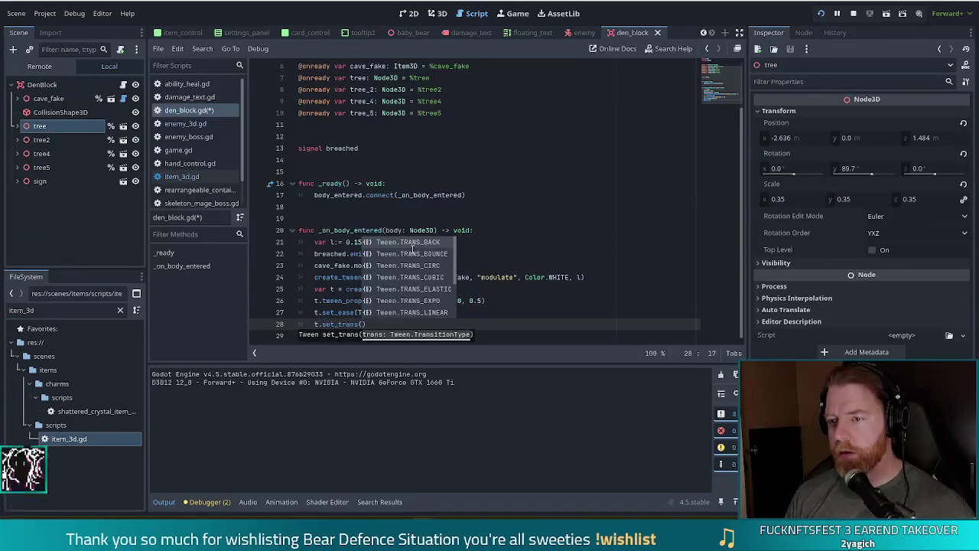
pyautogui.press('Down')
pyautogui.press('Down')
pyautogui.press('Down')
pyautogui.press('Return')
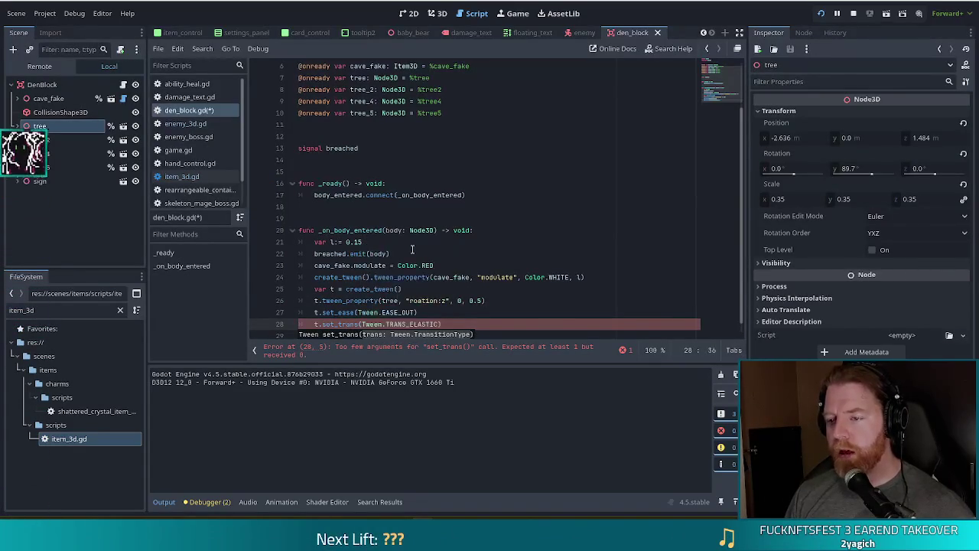
pyautogui.press('Escape')
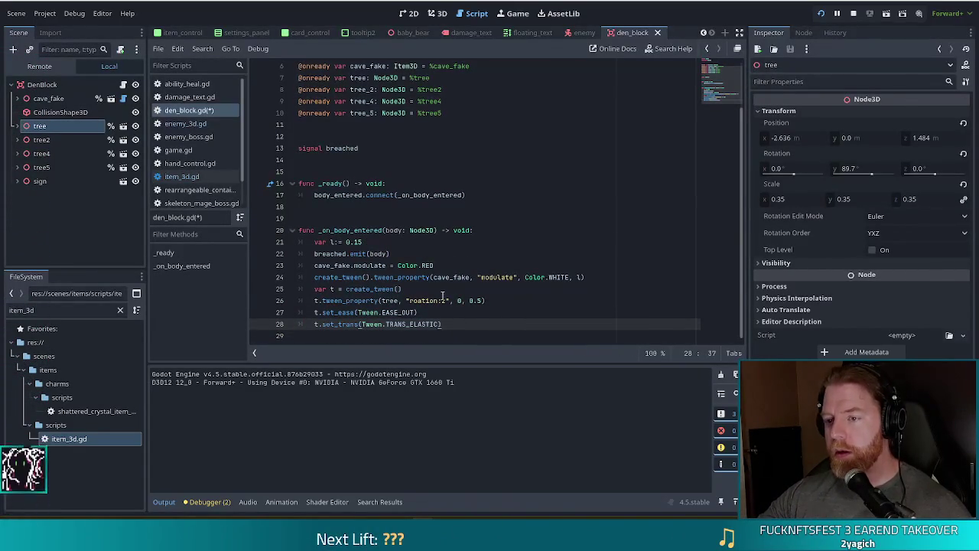
# Correct 'roation' to 'rotation' in the tree tween and add a blank line after the modulate tween.
pyautogui.click(417, 300)
pyautogui.write('t')
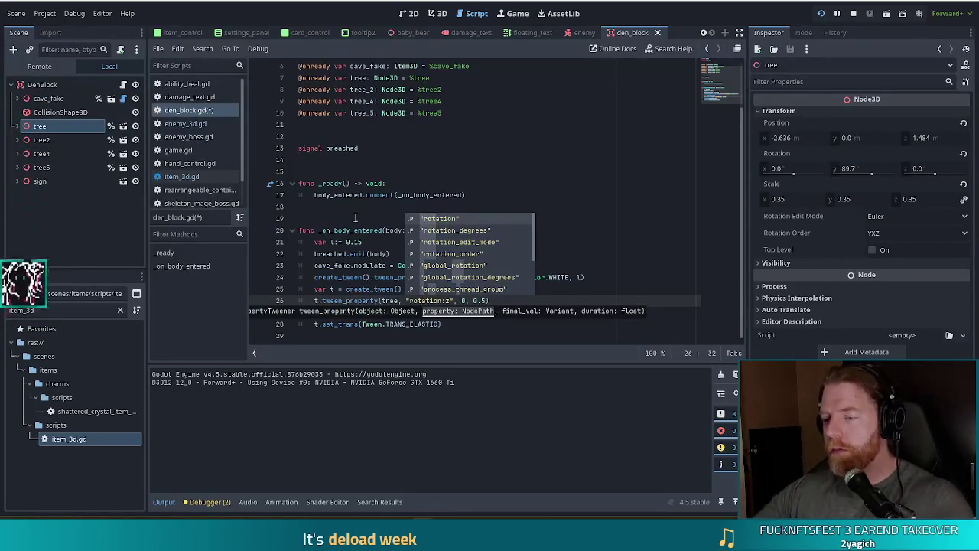
pyautogui.click(370, 288)
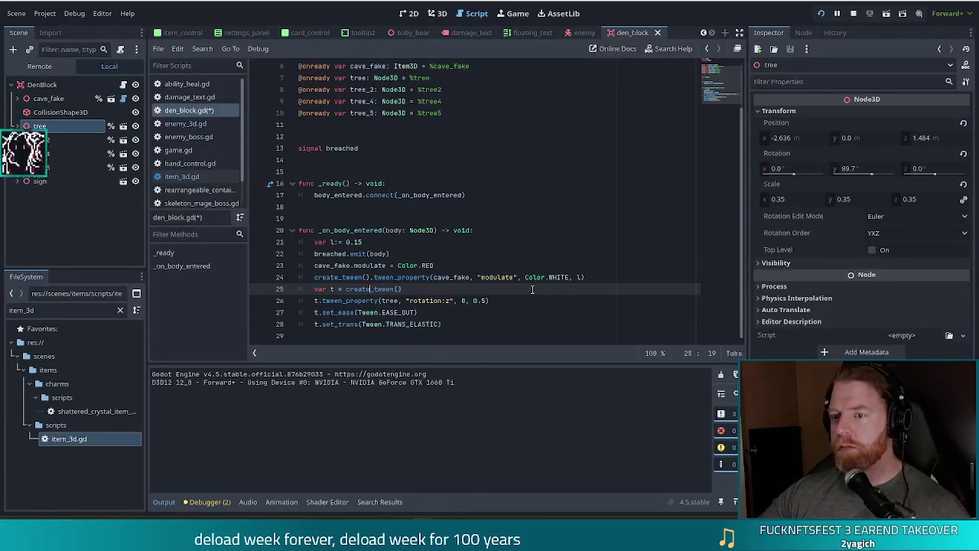
pyautogui.click(533, 300)
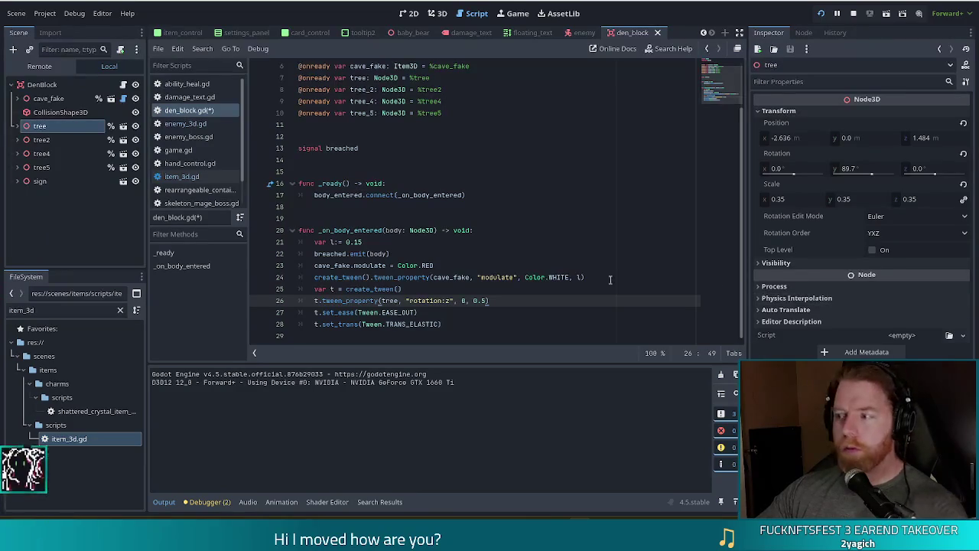
pyautogui.press('Down')
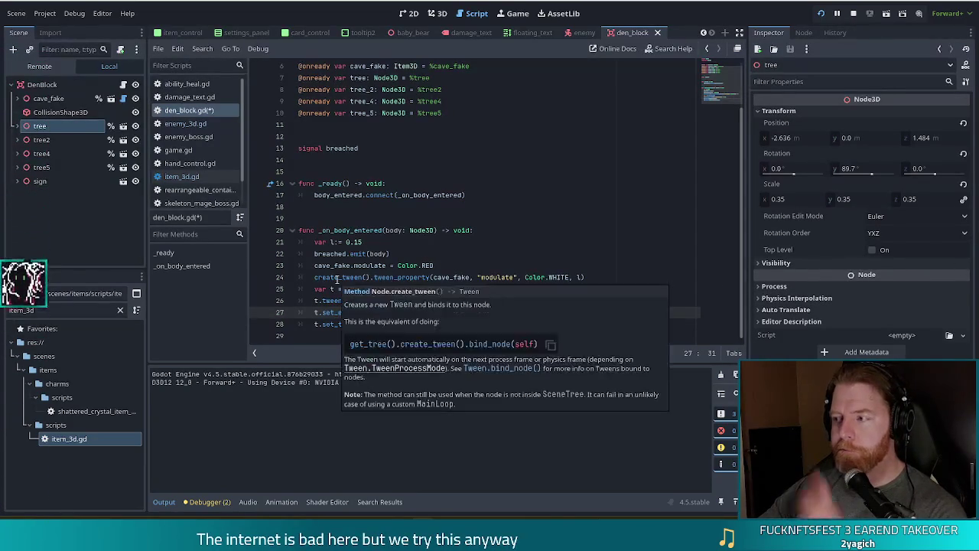
pyautogui.moveTo(353, 267)
pyautogui.click(372, 253)
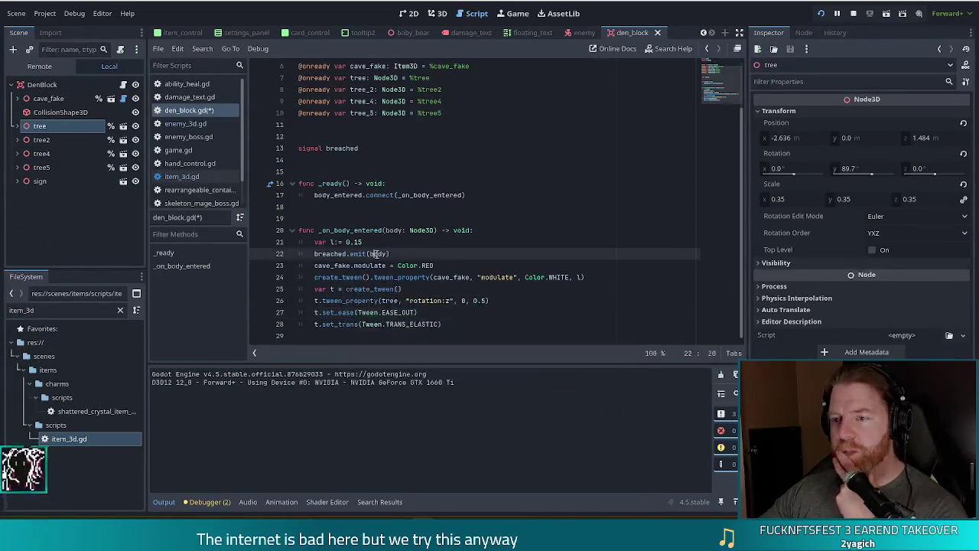
pyautogui.click(468, 262)
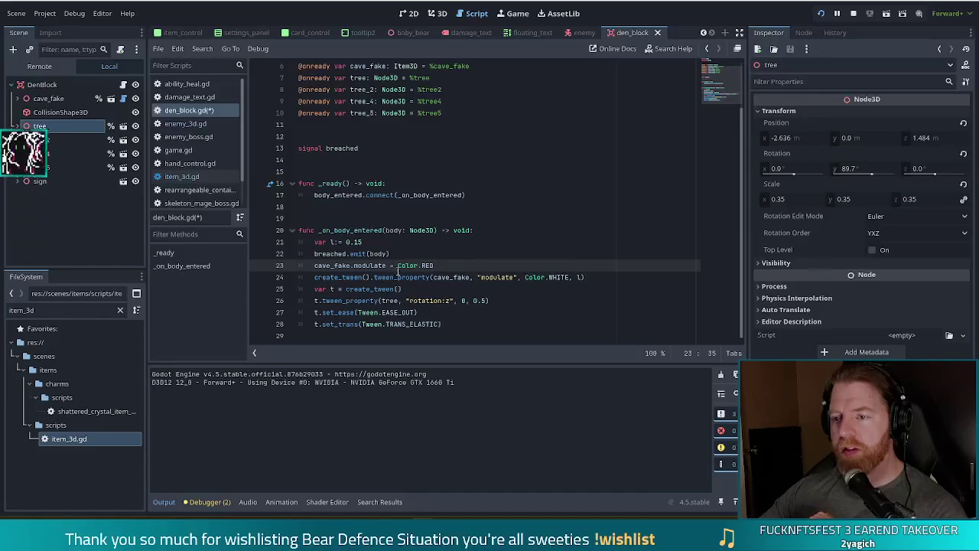
pyautogui.click(603, 279)
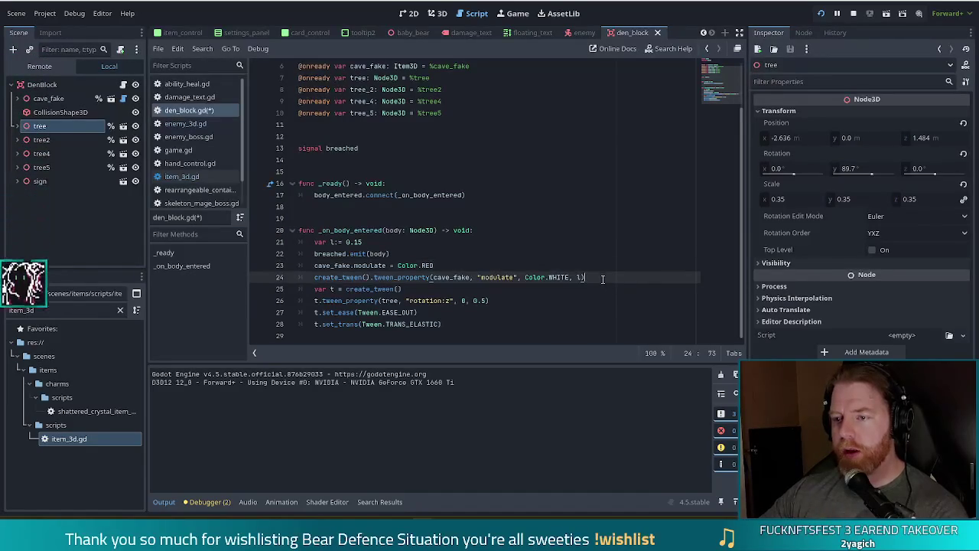
pyautogui.press('Return')
# Edit the var l declaration so l holds 0.5.
pyautogui.click(401, 265)
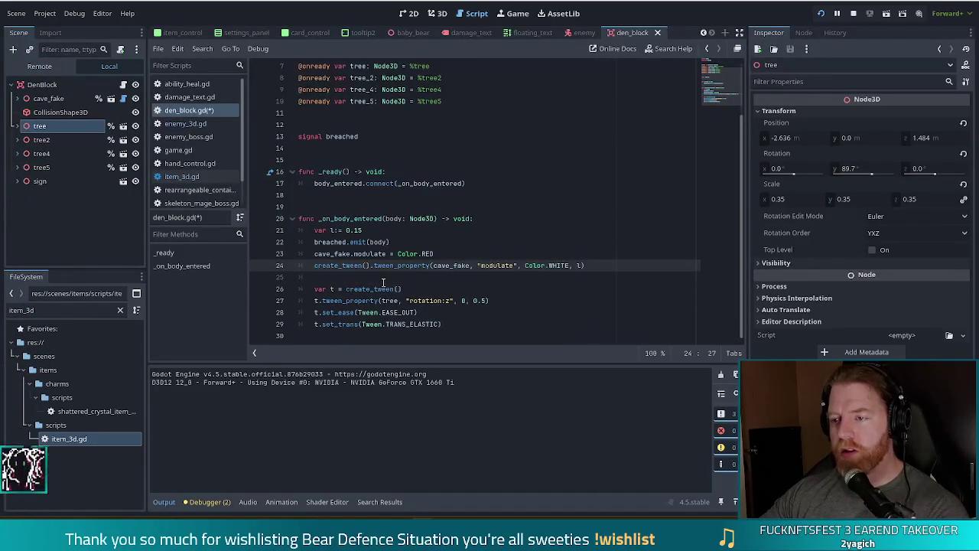
pyautogui.click(528, 303)
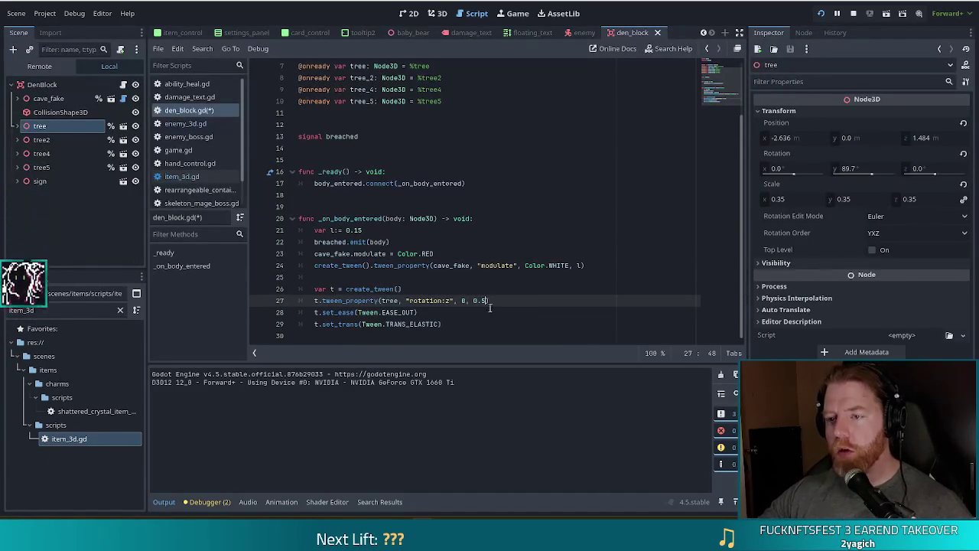
pyautogui.click(384, 230)
pyautogui.press('Return')
pyautogui.write('v')
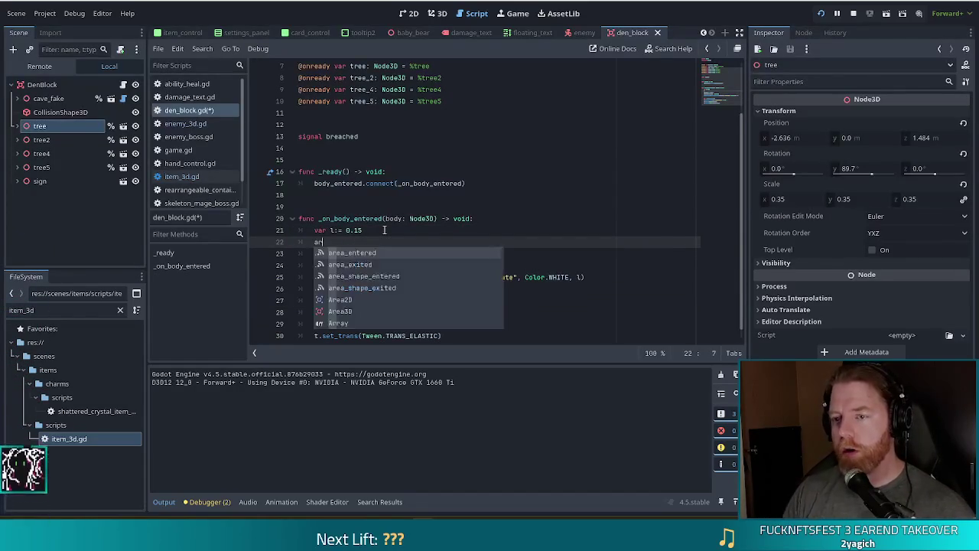
pyautogui.write('ar l')
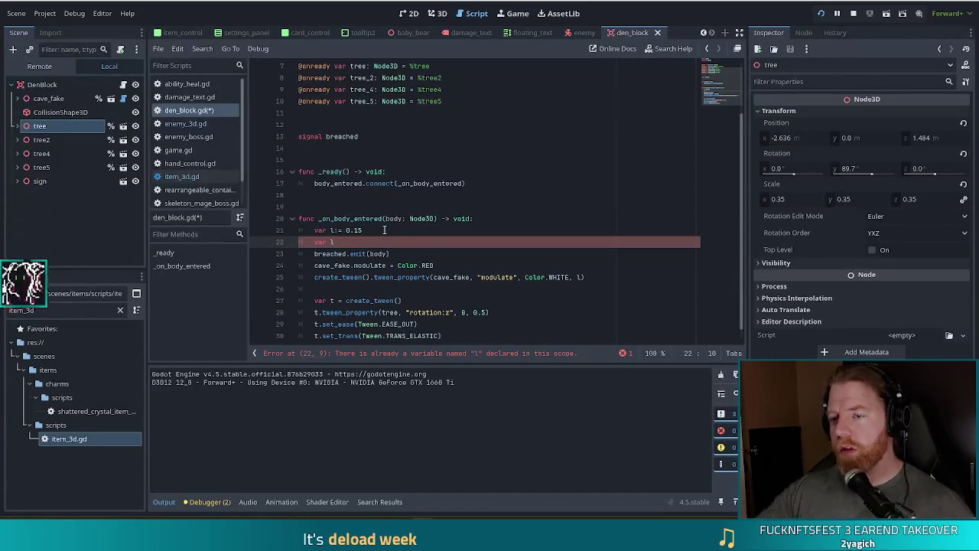
pyautogui.press('BackSpace')
pyautogui.press('BackSpace')
pyautogui.press('BackSpace')
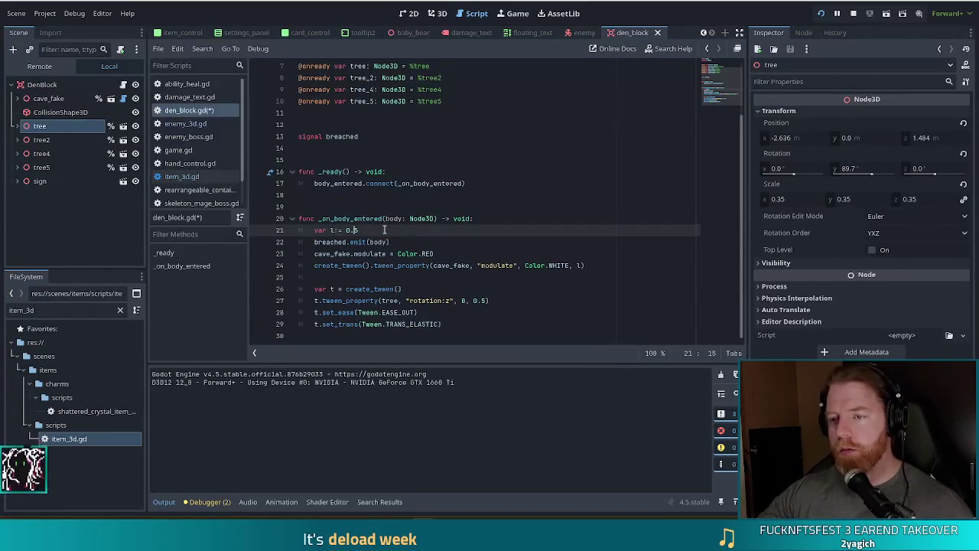
# Use l as the tree tween's duration, hard-code 0.15 on the modulate tween, and save.
pyautogui.click(488, 300)
pyautogui.press('BackSpace')
pyautogui.press('BackSpace')
pyautogui.press('BackSpace')
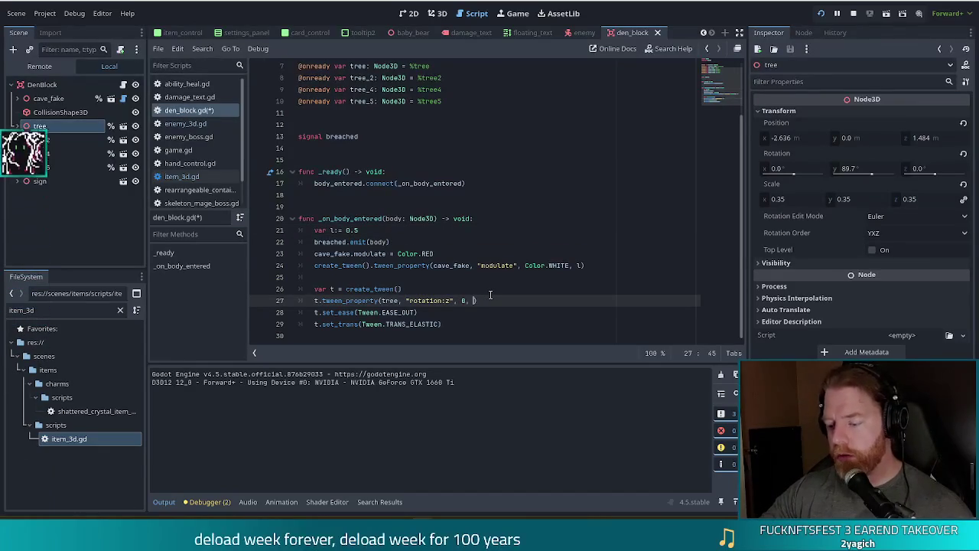
pyautogui.write('l')
pyautogui.click(630, 162)
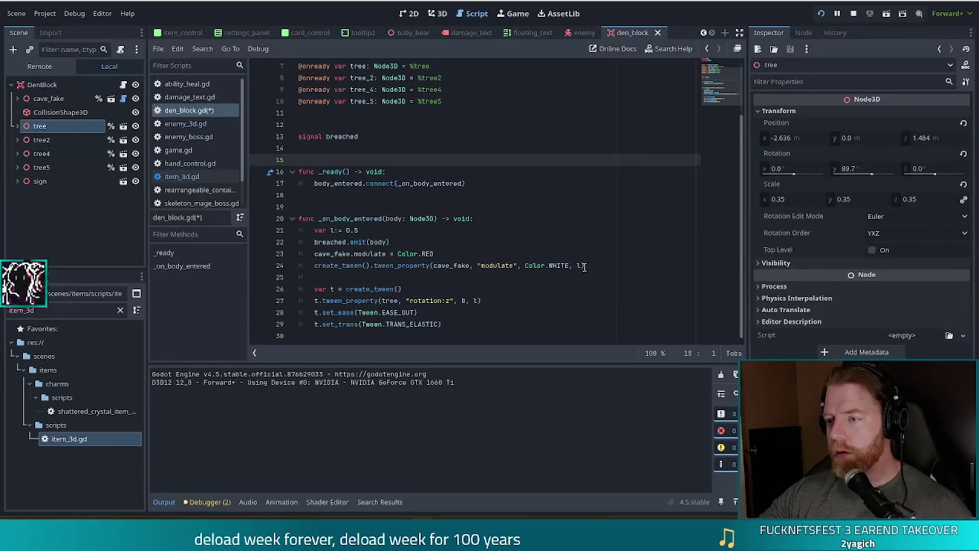
pyautogui.click(585, 266)
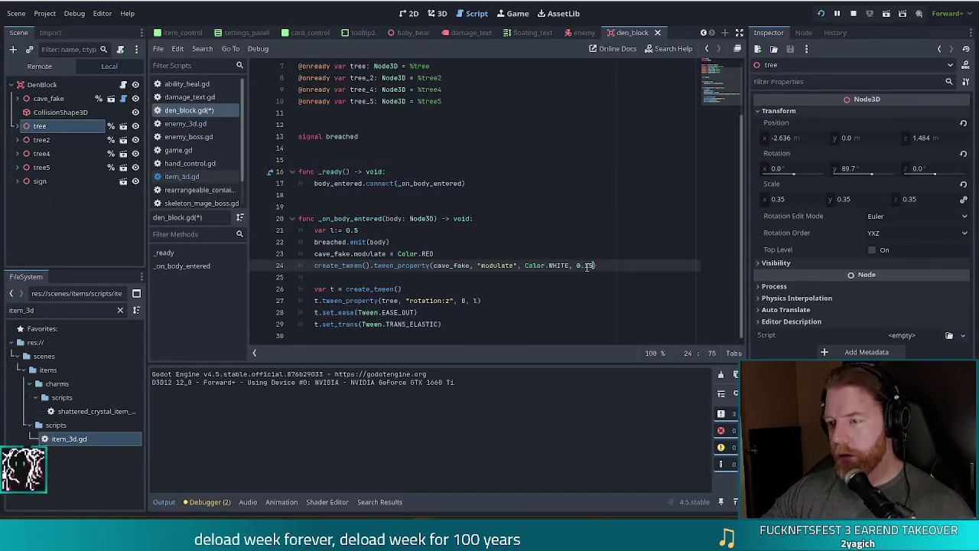
pyautogui.press('Down')
pyautogui.hotkey('ctrl', 's')
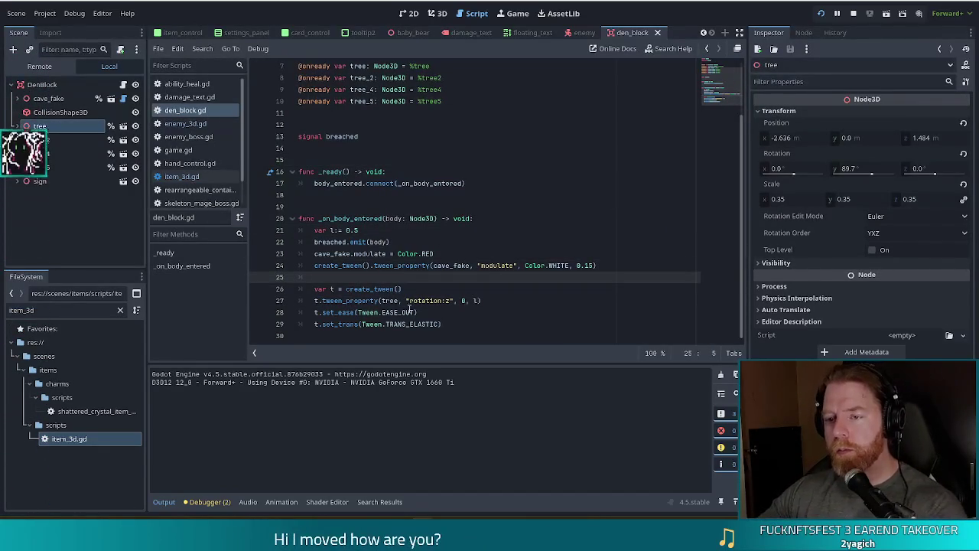
# Move the caret to the end of the var t = create_tween() line.
pyautogui.click(409, 304)
pyautogui.click(385, 300)
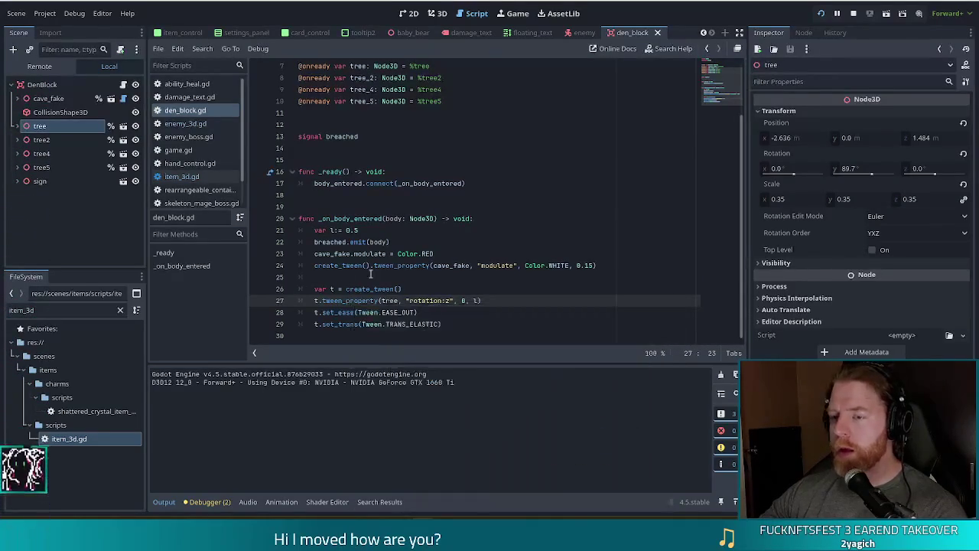
pyautogui.press('Up')
pyautogui.press('End')
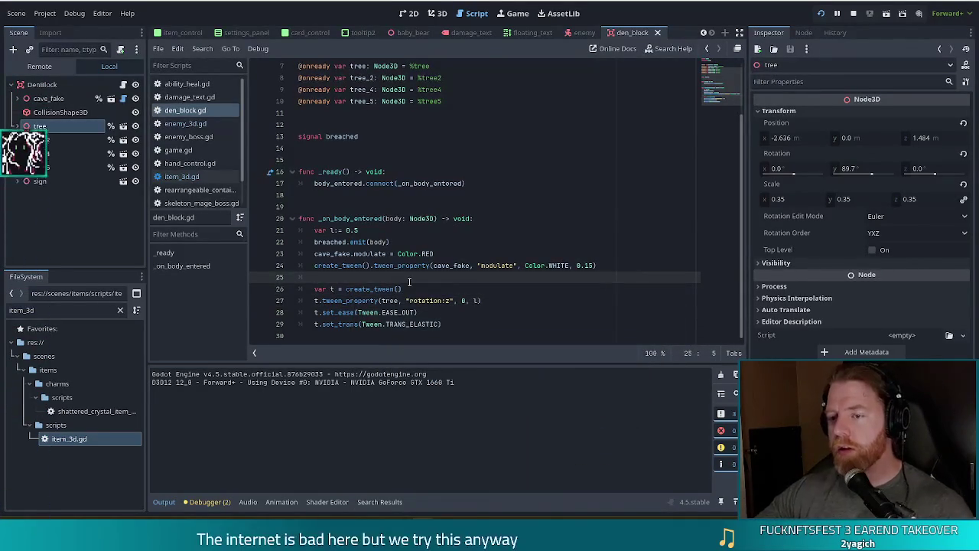
# Insert tree.rotation.z = PI * 0.25 above the var t tween line and save den_block.gd.
pyautogui.hotkey('ctrl', 'shift', 'Return')
pyautogui.write('tree.')
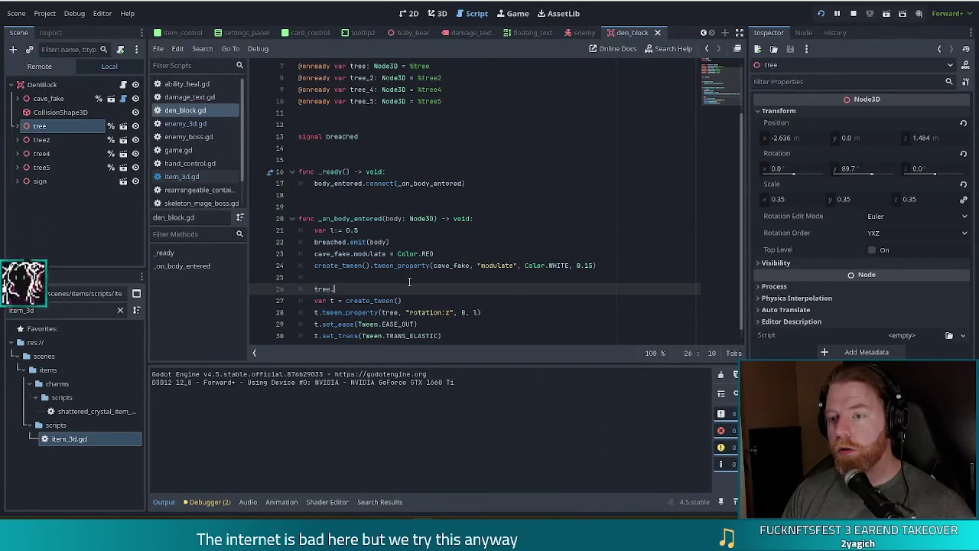
pyautogui.write('r')
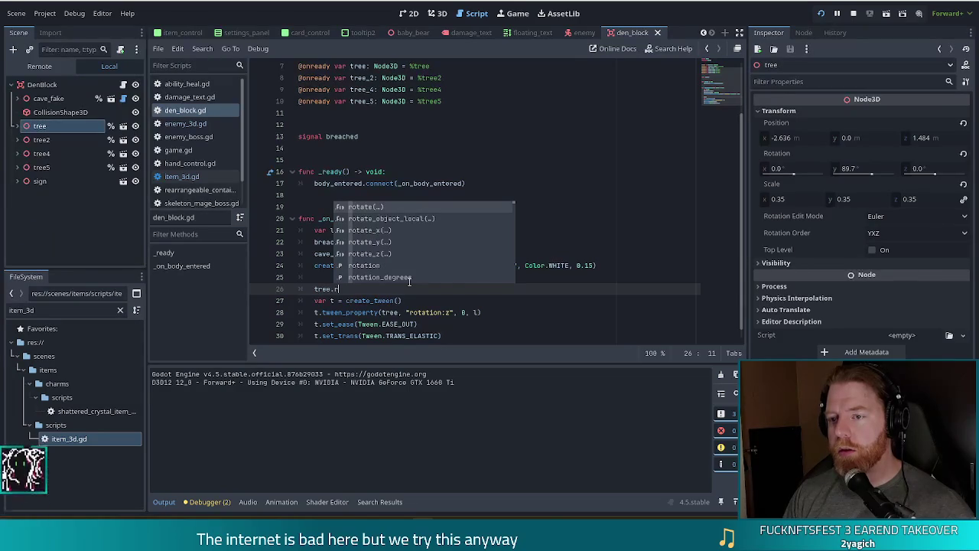
pyautogui.write('otation.z')
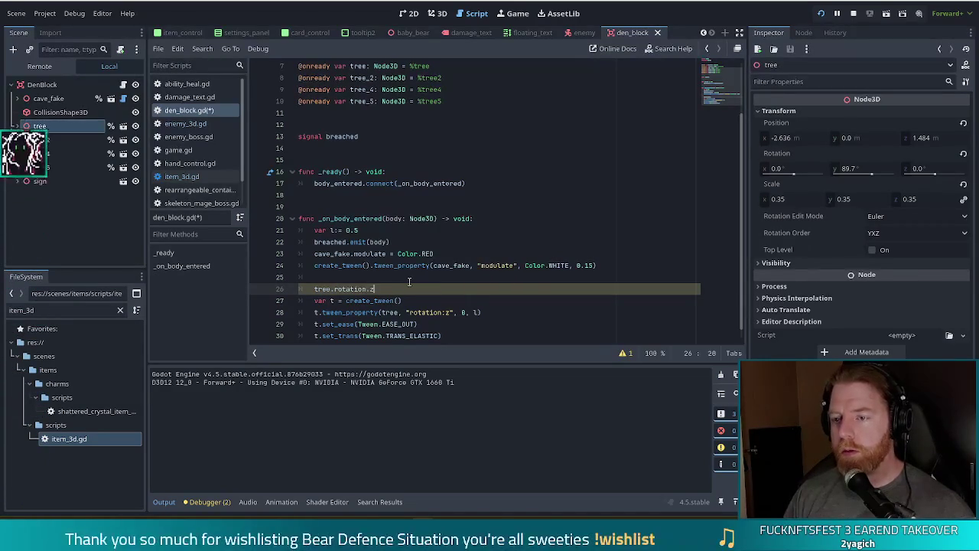
pyautogui.write(' = ')
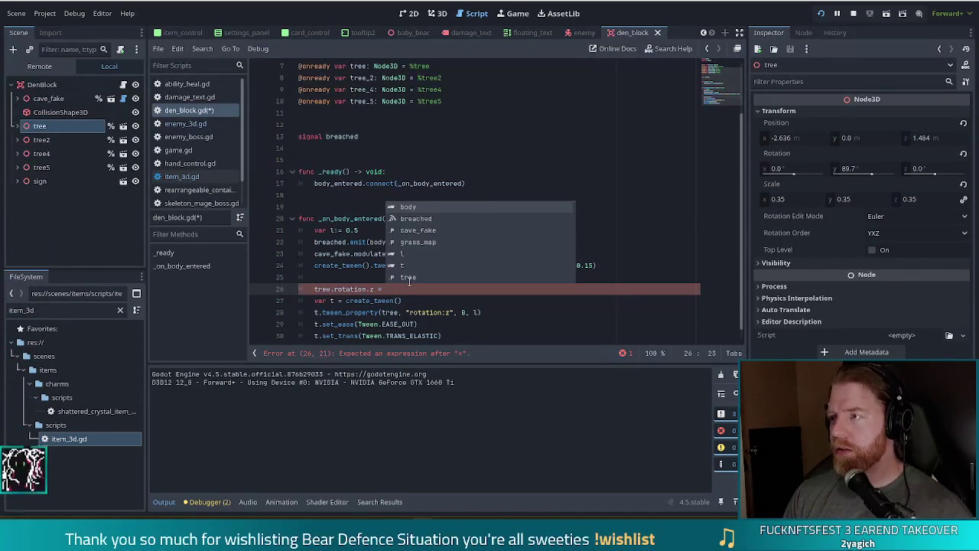
pyautogui.write('PI')
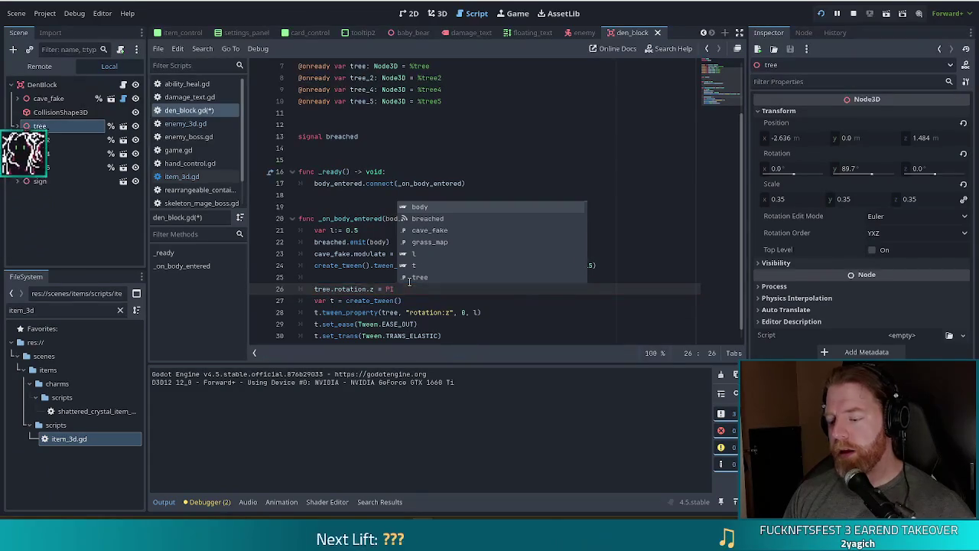
pyautogui.write(' *')
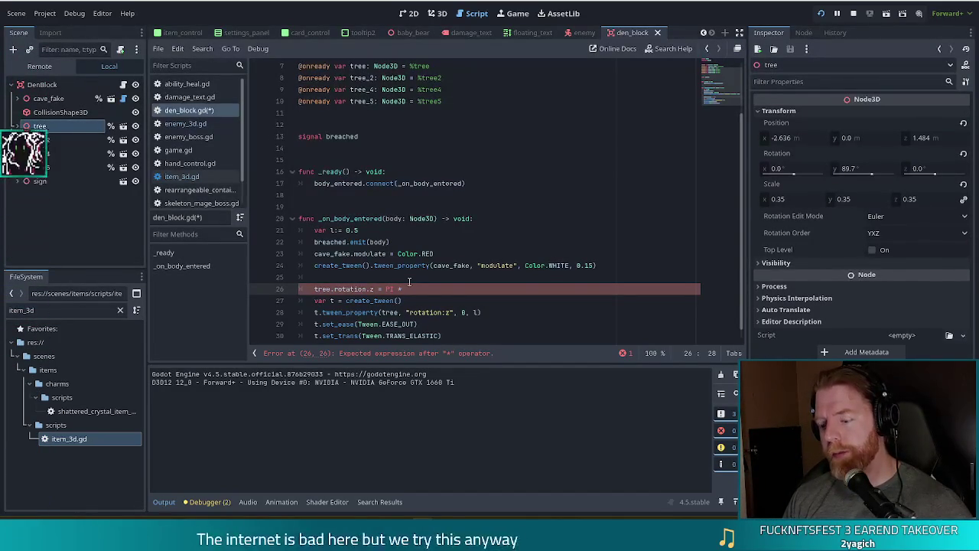
pyautogui.hotkey('ctrl', 's')
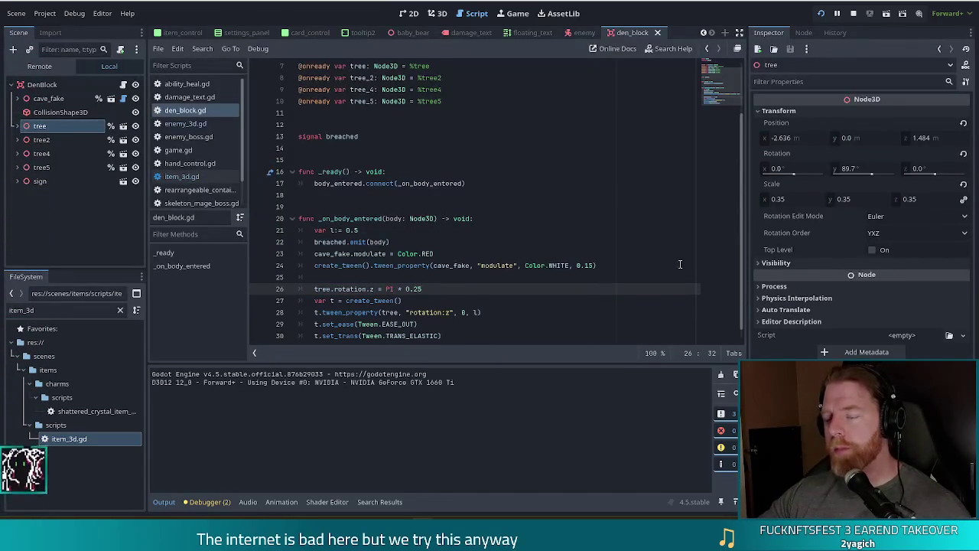
pyautogui.scroll(-1, 679, 264)
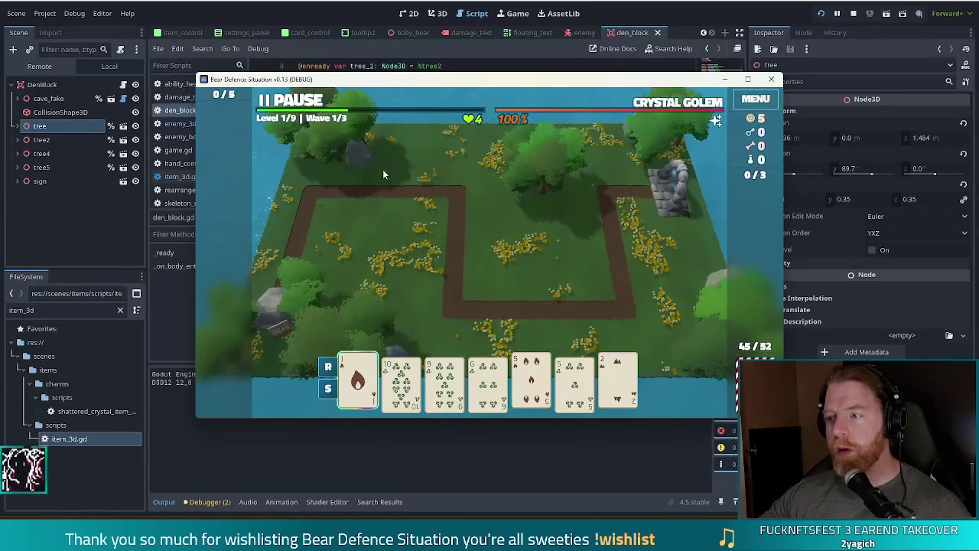
# Pause and unpause the running Bear Defence Situation game twice to test it.
pyautogui.click(294, 104)
pyautogui.click(294, 104)
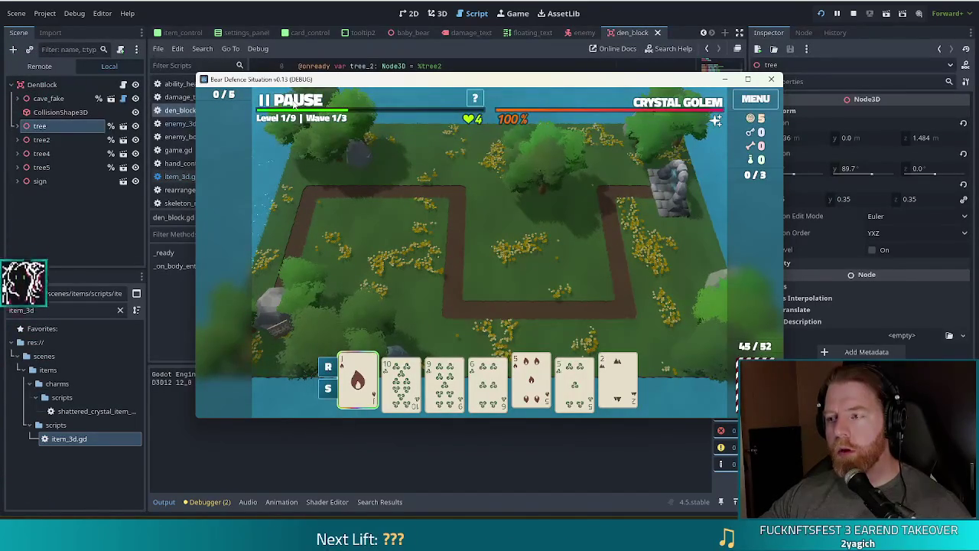
pyautogui.click(293, 104)
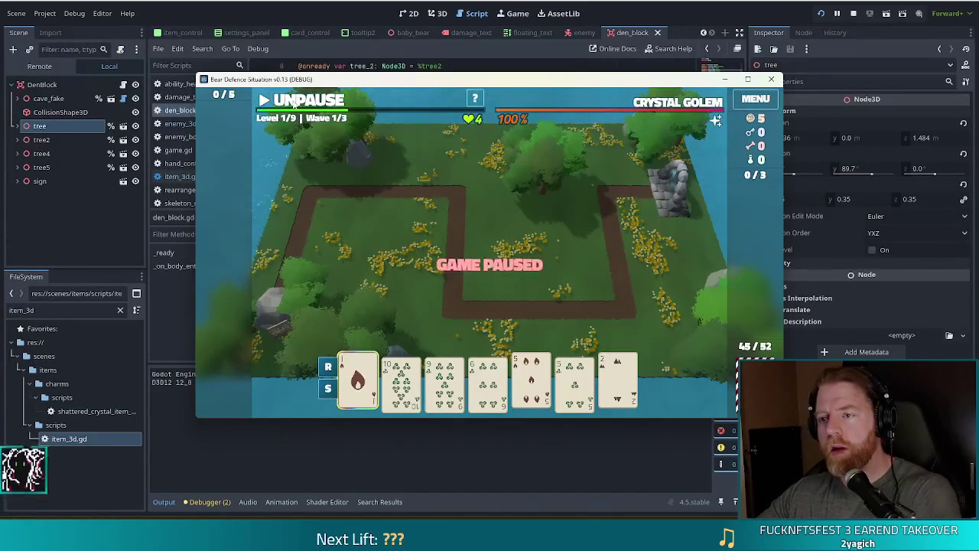
pyautogui.click(294, 104)
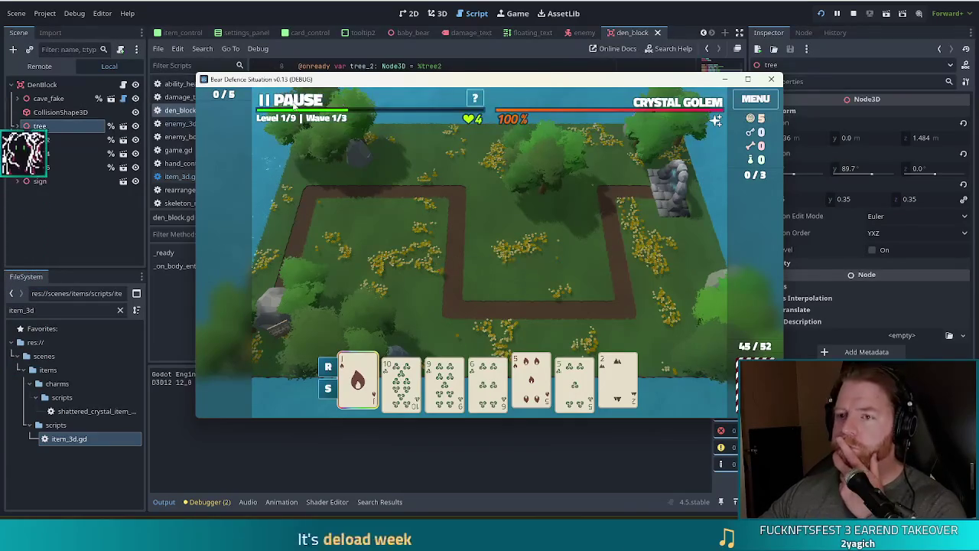
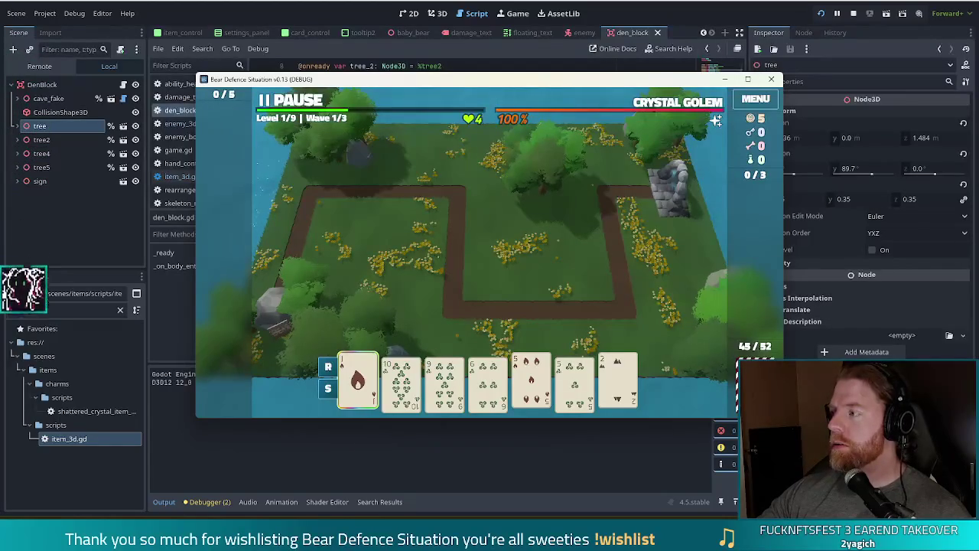
# Restart the game, start a new game's first wave, watch an enemy breach the den, then stop.
pyautogui.click(821, 14)
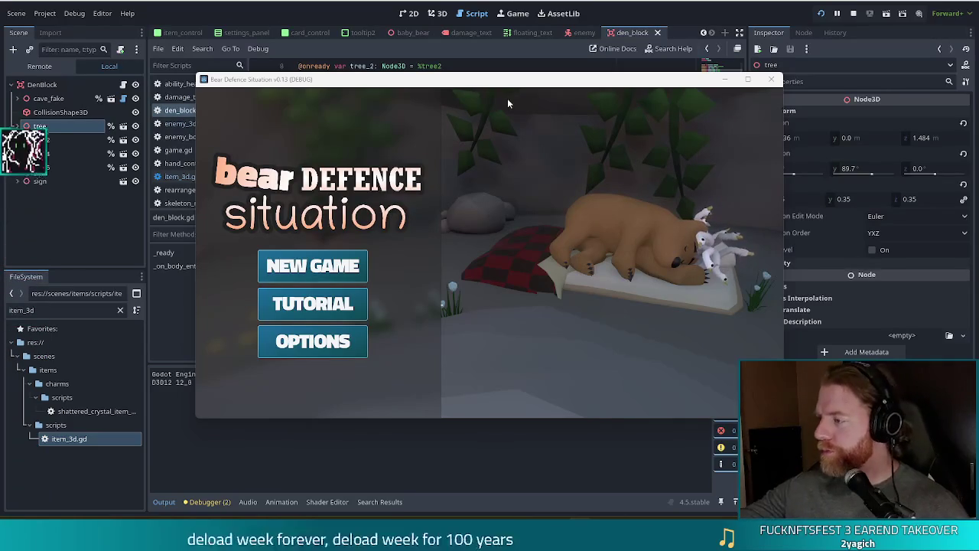
pyautogui.click(327, 274)
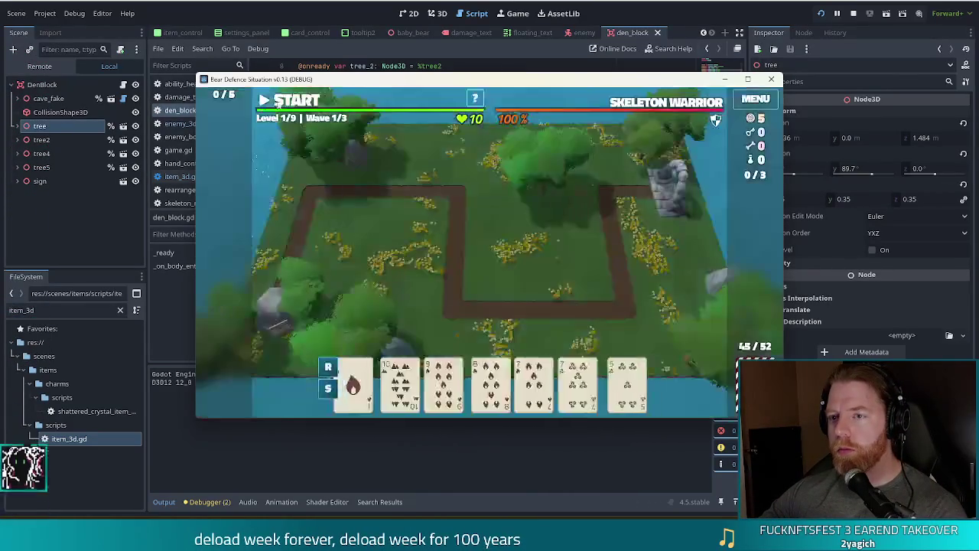
pyautogui.click(279, 102)
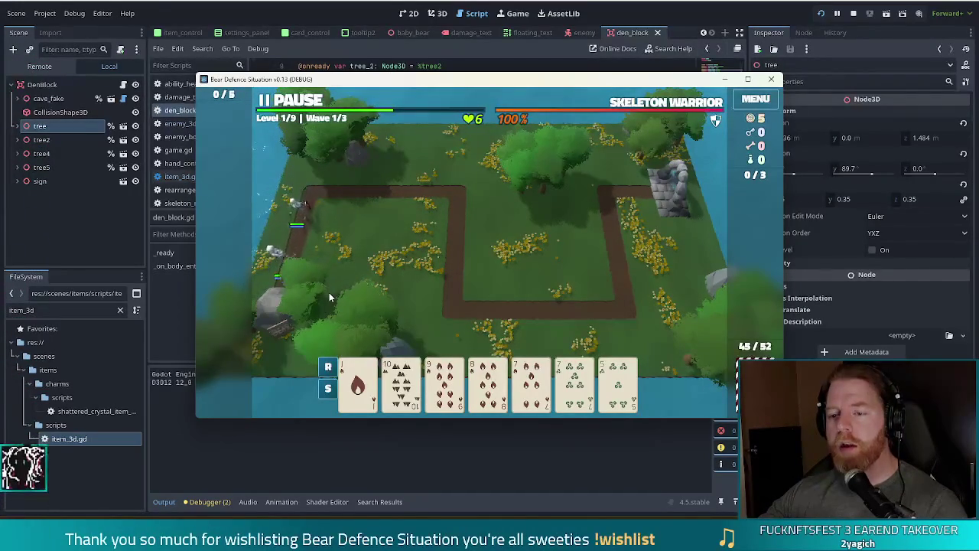
pyautogui.click(854, 13)
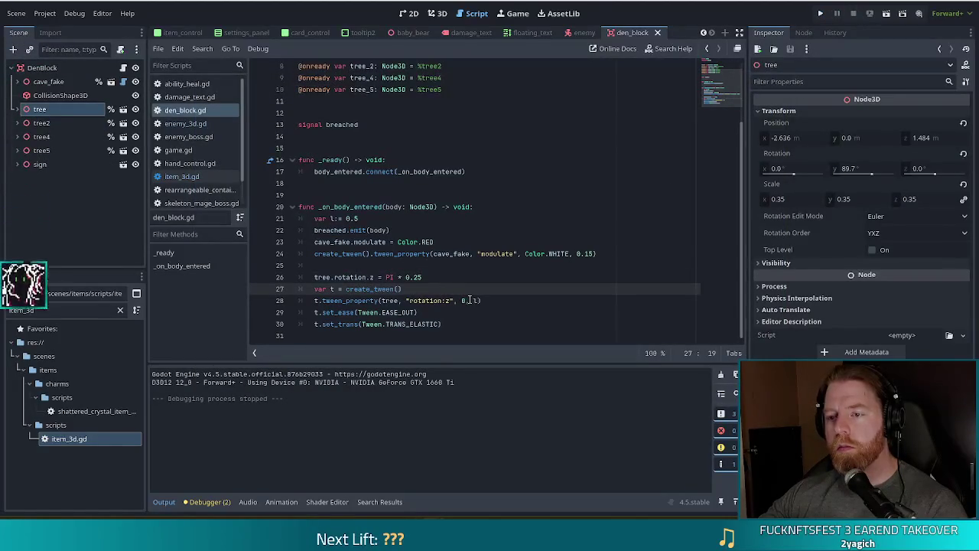
# Change the breach tween's ease on line 29 from EASE_OUT to EASE_IN.
pyautogui.click(440, 325)
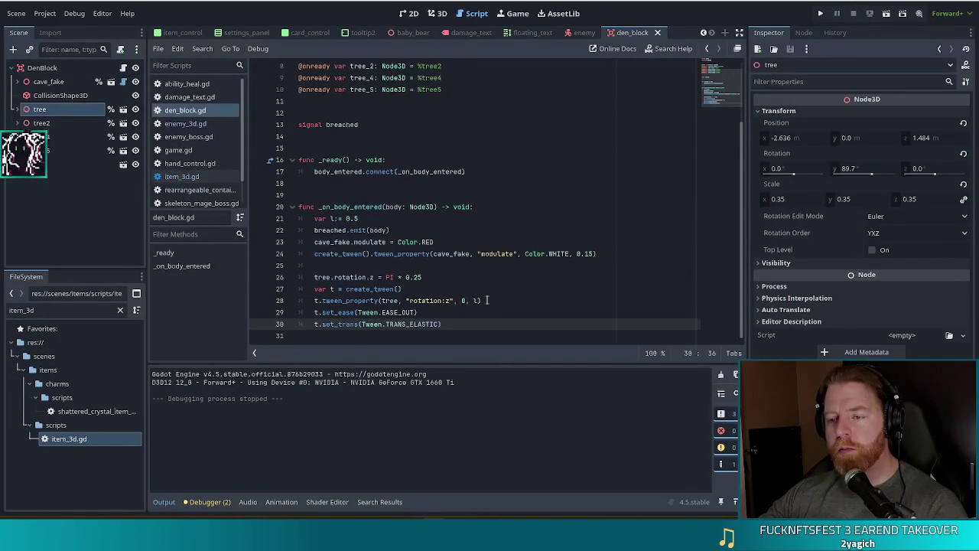
pyautogui.click(416, 312)
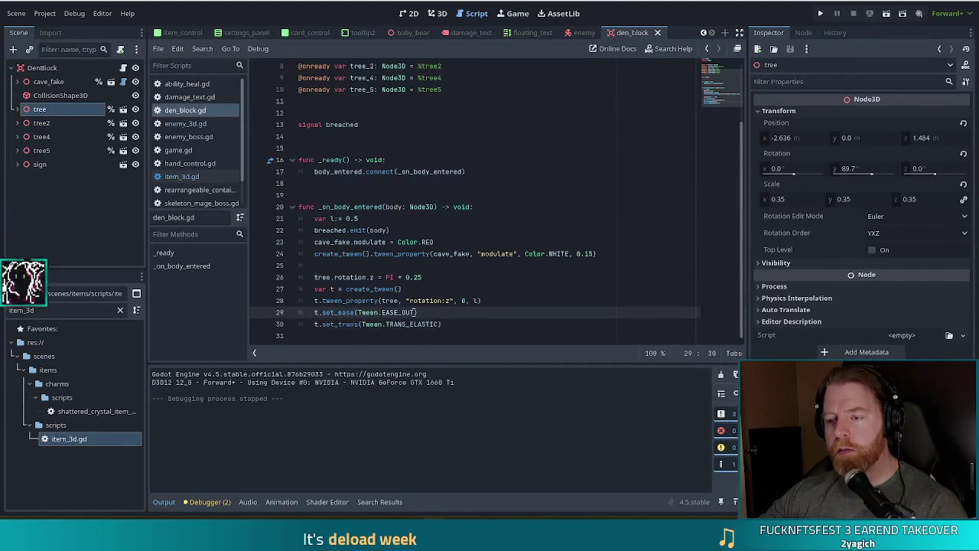
pyautogui.doubleClick(403, 312)
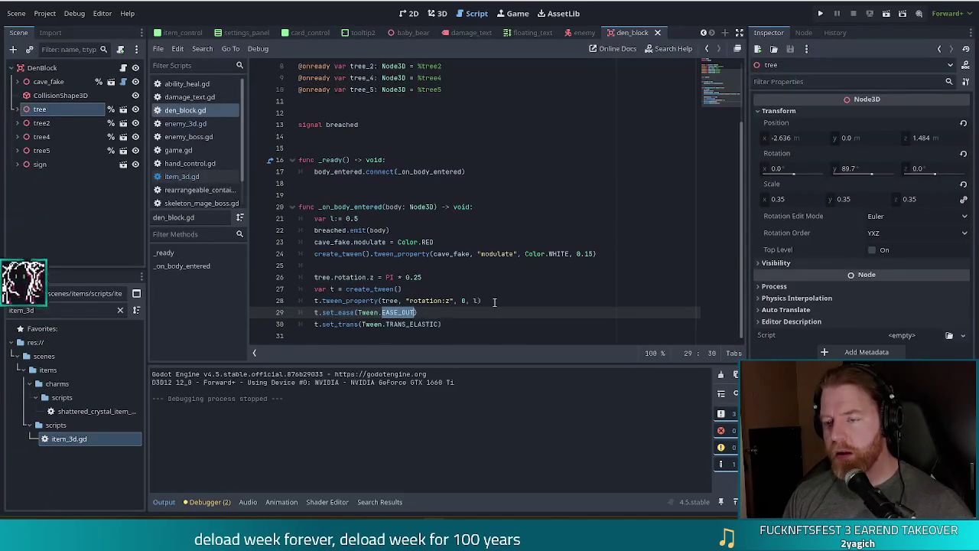
pyautogui.write('SE_IN')
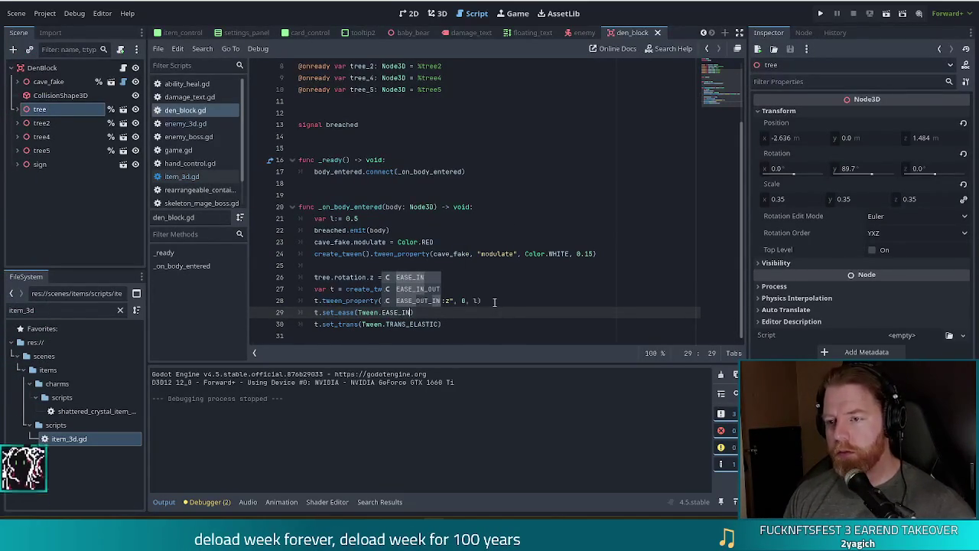
pyautogui.press('End')
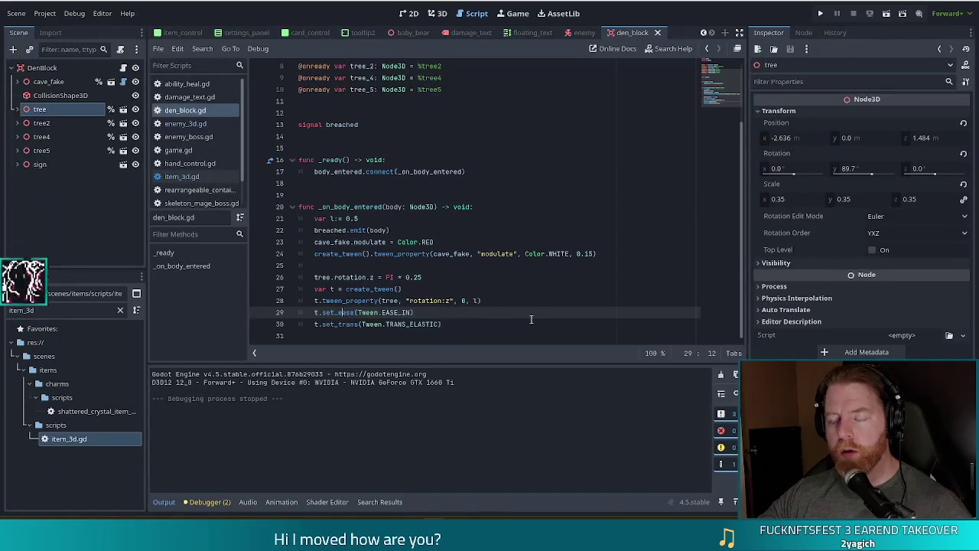
# Set the tree's starting tilt on line 26 to PI * 0.05, save den_block.gd, and run the project.
pyautogui.click(425, 277)
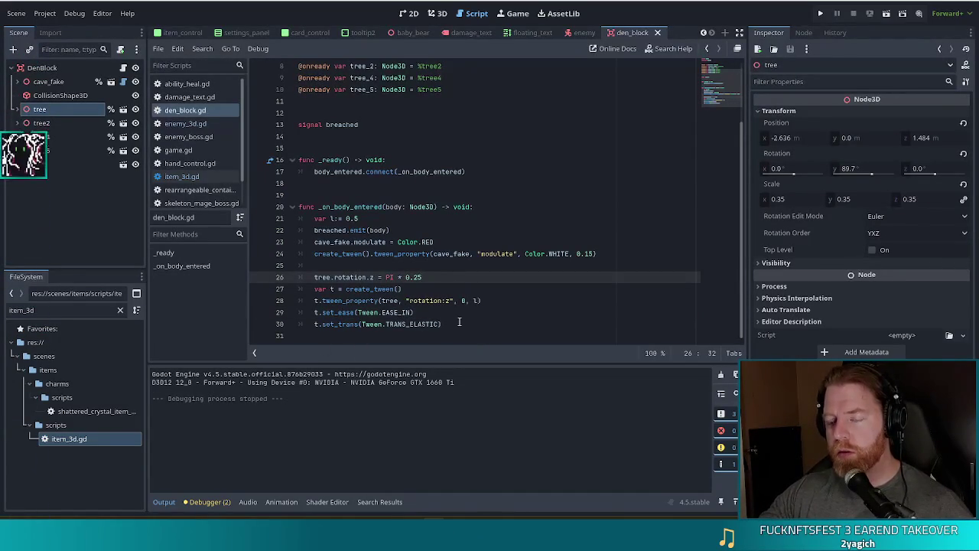
pyautogui.press('Left')
pyautogui.press('BackSpace')
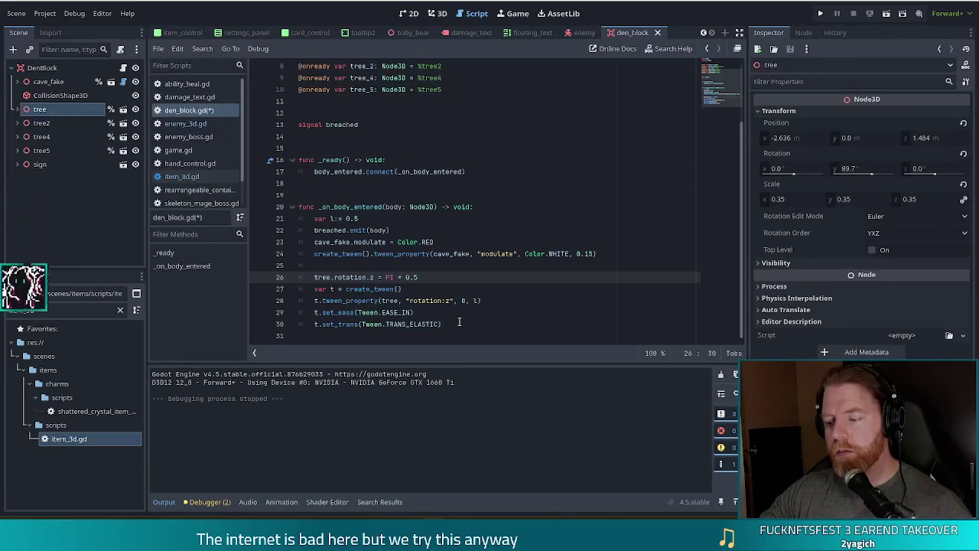
pyautogui.hotkey('ctrl', 's')
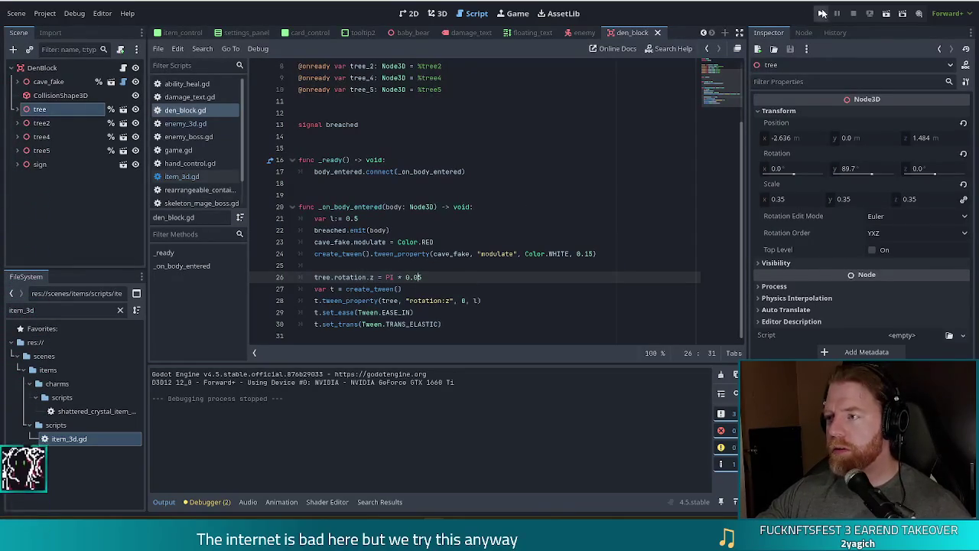
pyautogui.click(822, 13)
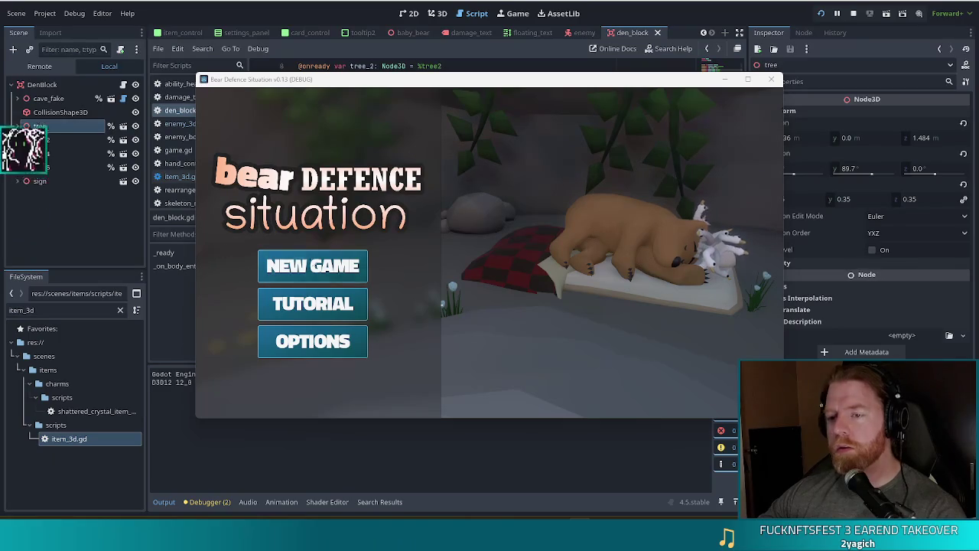
pyautogui.click(313, 265)
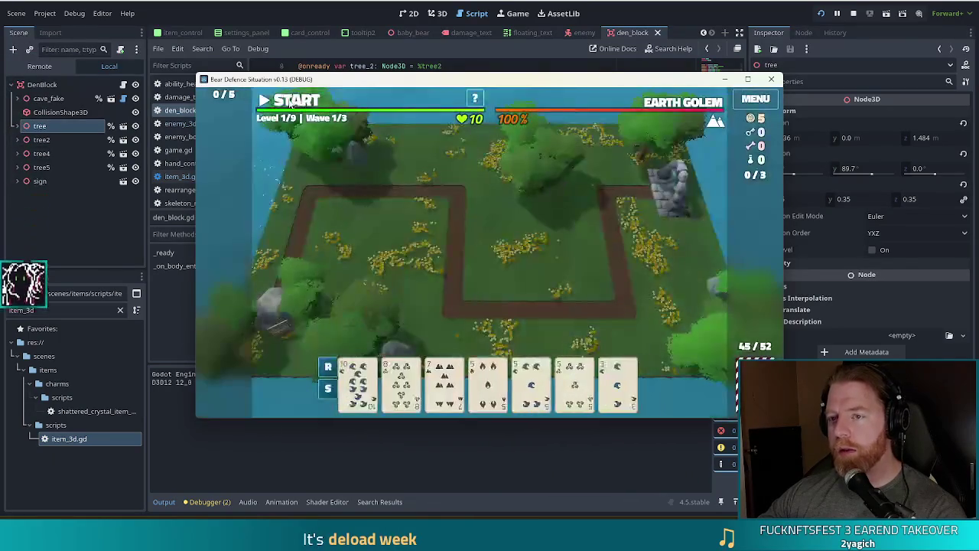
pyautogui.click(290, 102)
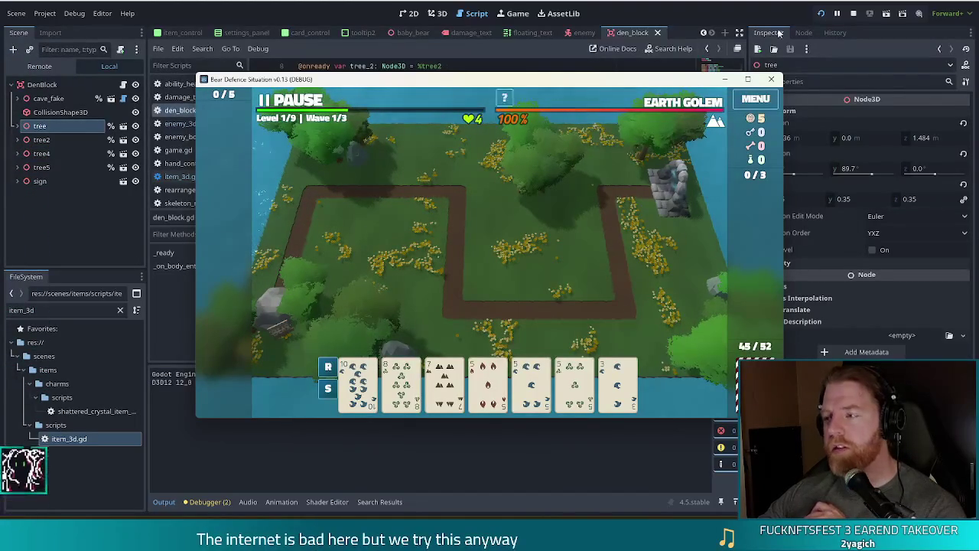
pyautogui.click(855, 13)
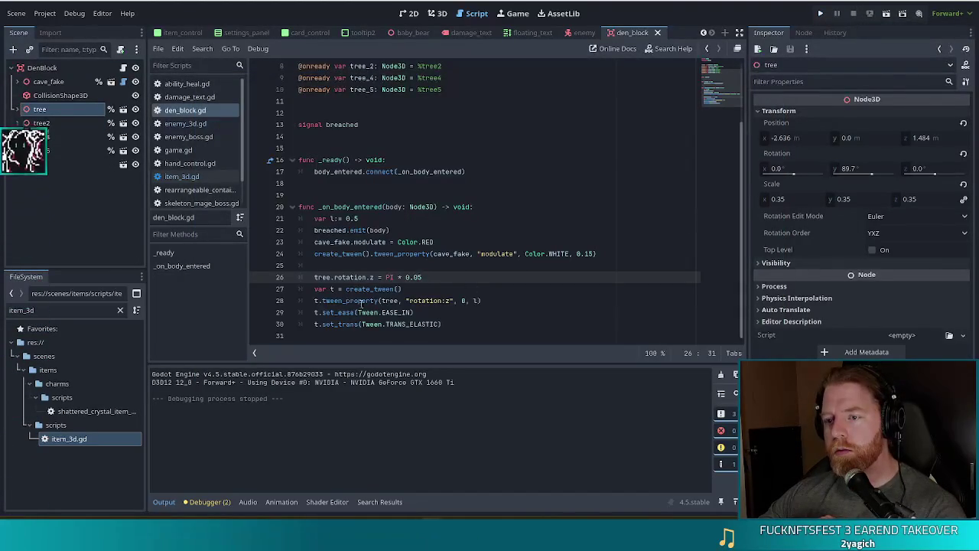
# Replace TRANS_ELASTIC with TRANS_BOUNCE in the tree's breach tween.
pyautogui.doubleClick(414, 325)
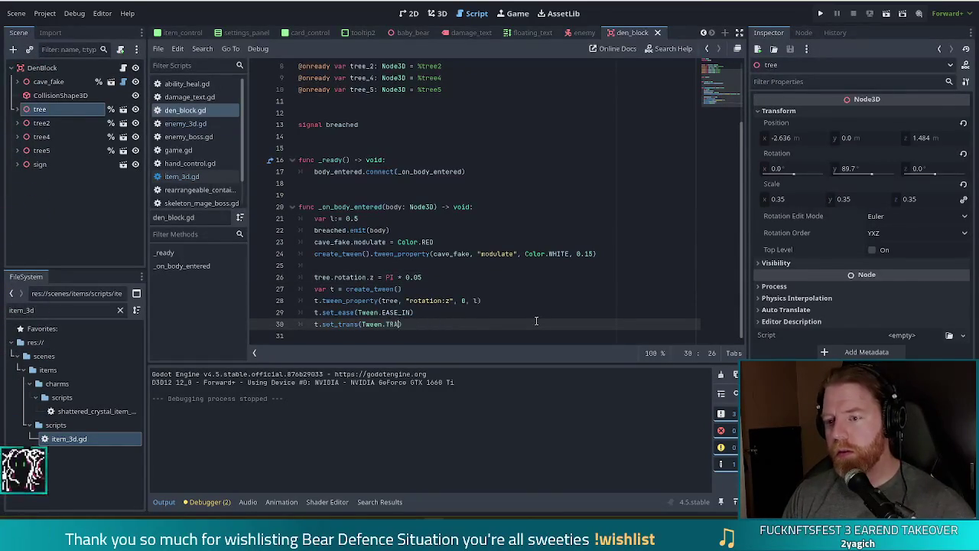
pyautogui.write('NS')
pyautogui.press('Down')
pyautogui.press('Return')
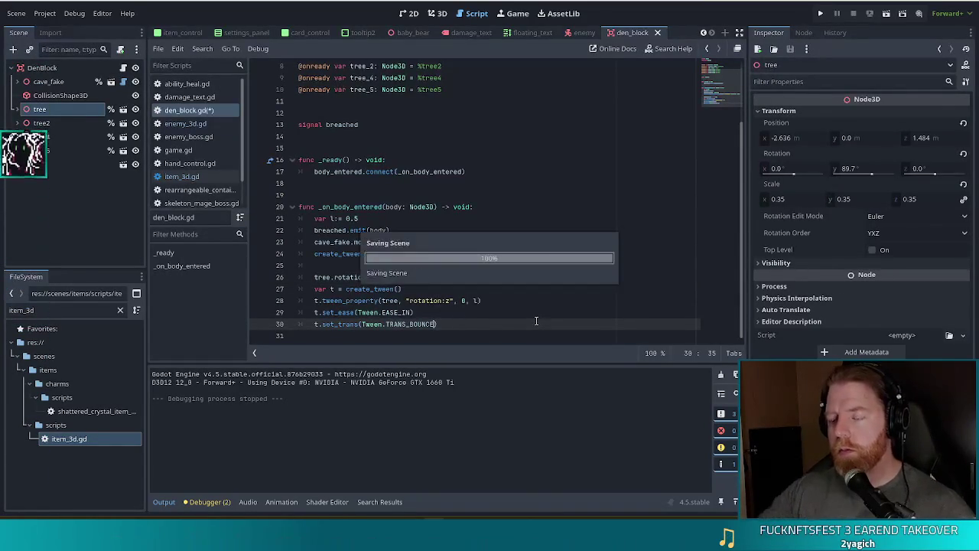
pyautogui.click(394, 264)
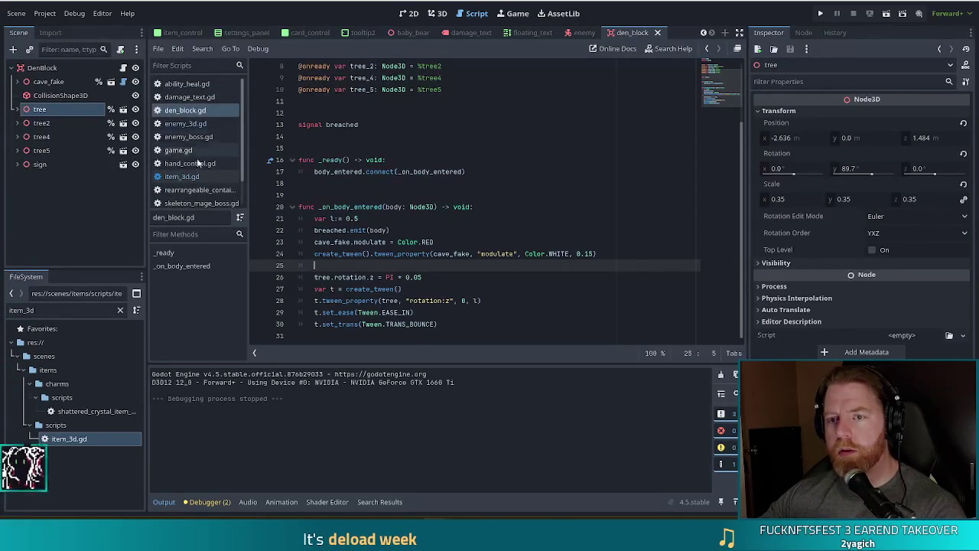
# Open the hand_control.gd script.
pyautogui.click(197, 163)
pyautogui.click(329, 171)
pyautogui.click(479, 241)
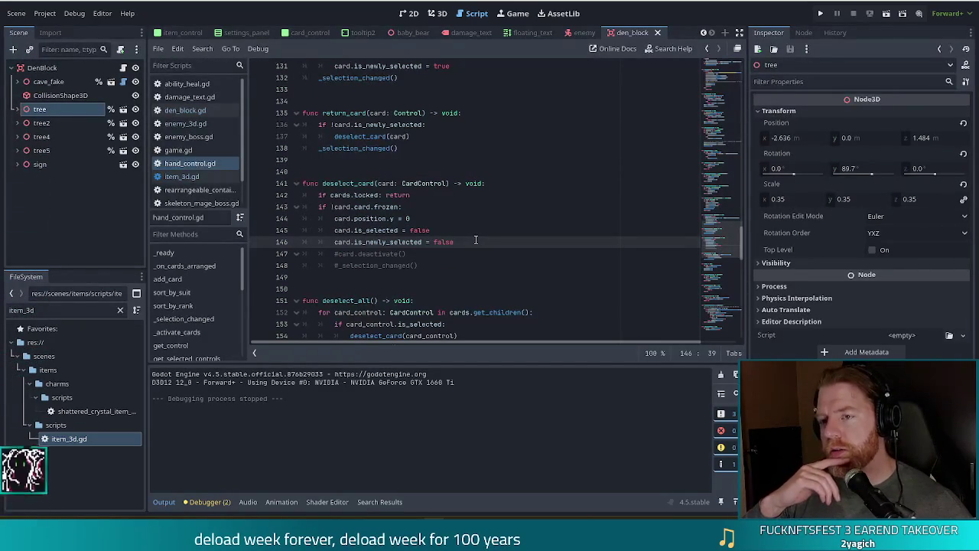
# Inspect the card position tween and its elastic transition in game.gd's _score_hand.
pyautogui.click(179, 150)
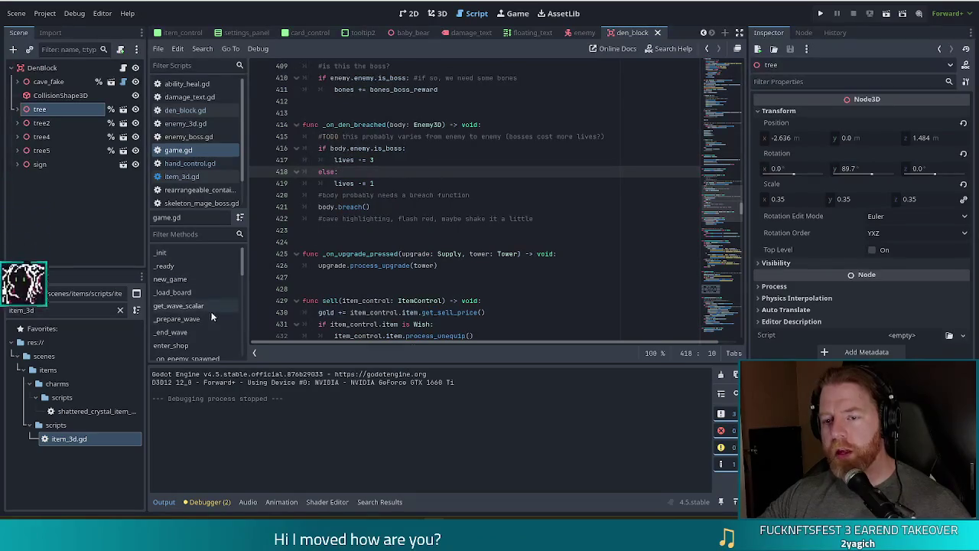
pyautogui.moveTo(243, 259); pyautogui.dragTo(236, 320)
pyautogui.click(173, 290)
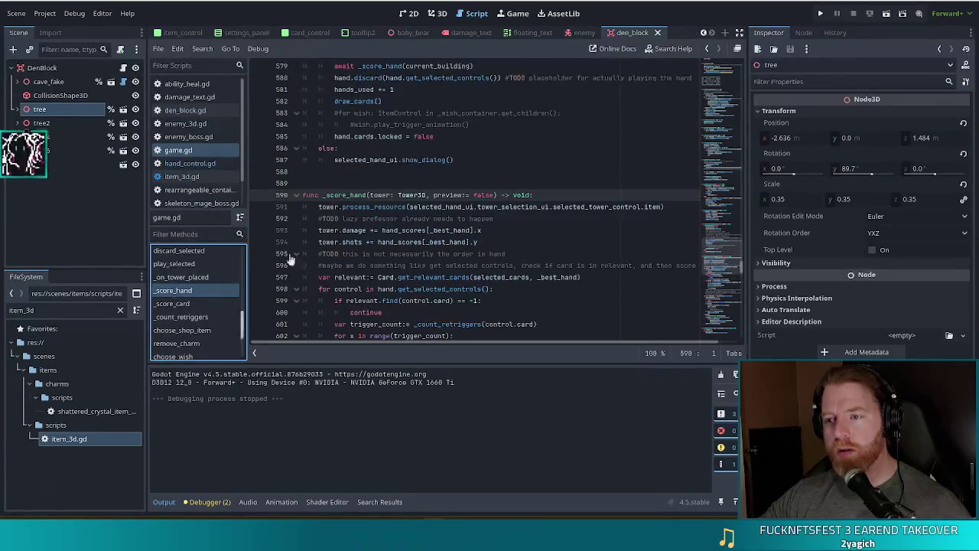
pyautogui.click(474, 229)
pyautogui.scroll(-3, 490, 230)
pyautogui.click(526, 219)
pyautogui.scroll(-2, 526, 220)
pyautogui.click(526, 219)
pyautogui.click(606, 219)
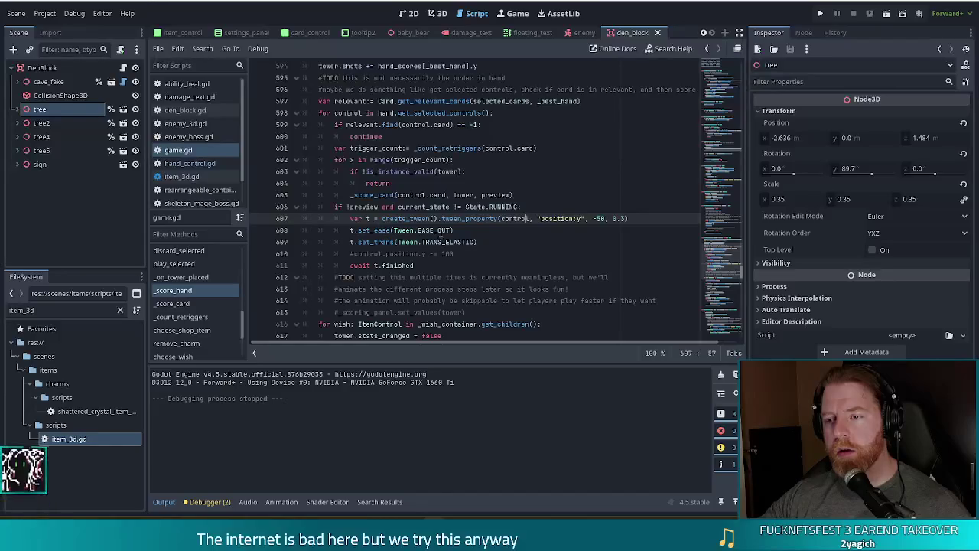
pyautogui.click(475, 242)
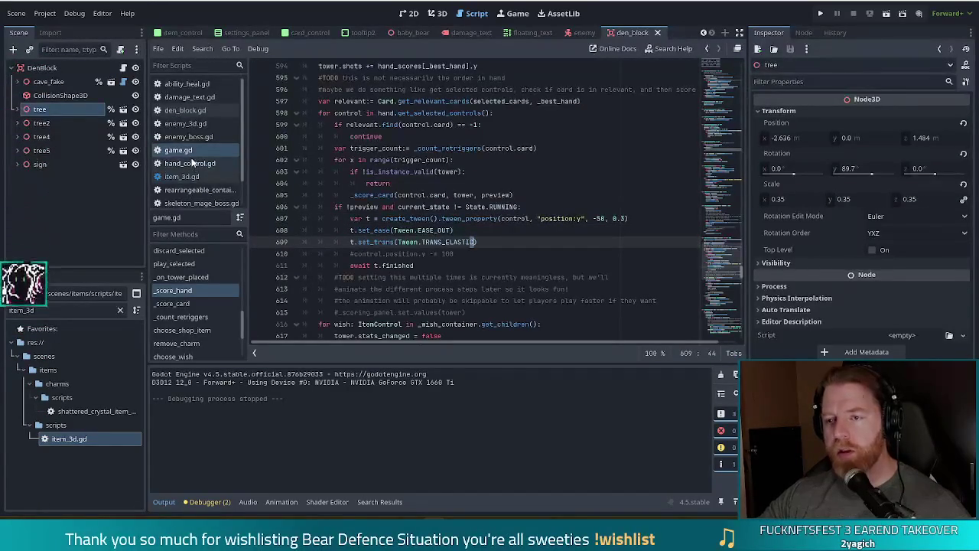
# Back in den_block.gd, change the tree tween's ease from EASE_IN to EASE_OUT.
pyautogui.click(184, 112)
pyautogui.click(406, 312)
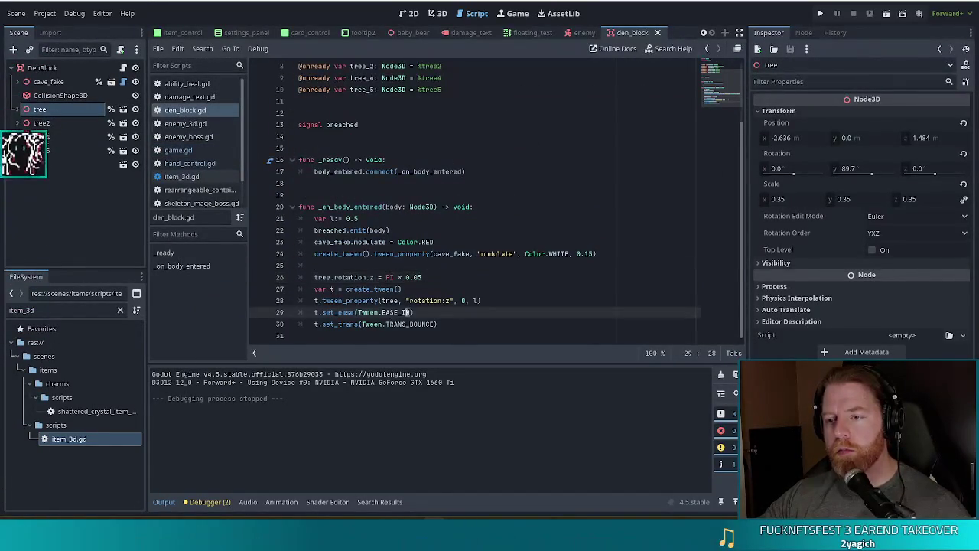
pyautogui.press('BackSpace')
pyautogui.press('Delete')
pyautogui.write('OUT')
pyautogui.press('Return')
pyautogui.click(339, 289)
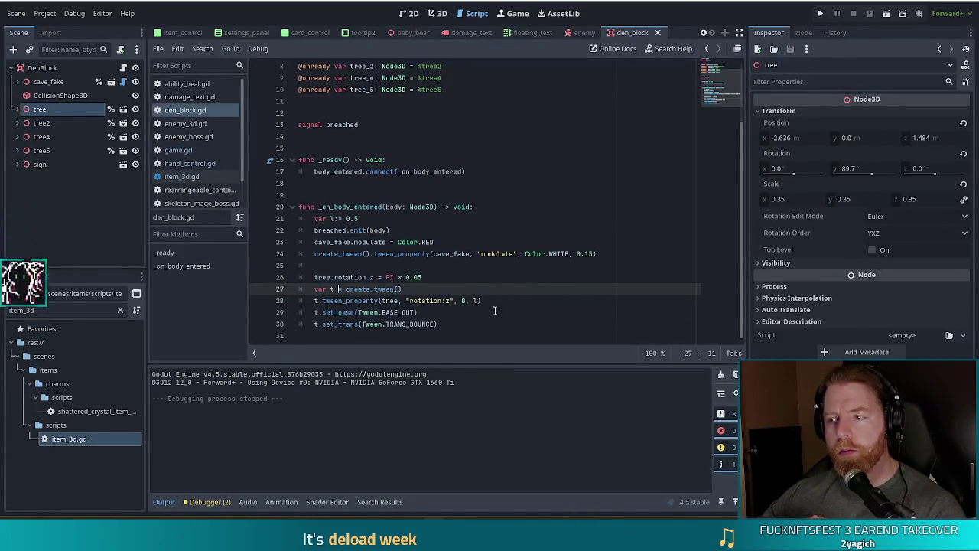
pyautogui.click(821, 14)
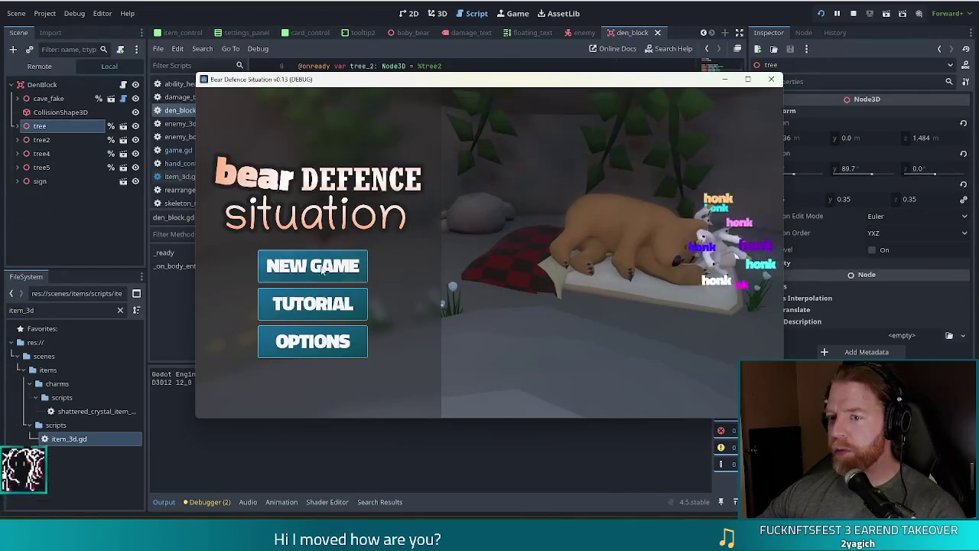
pyautogui.click(317, 268)
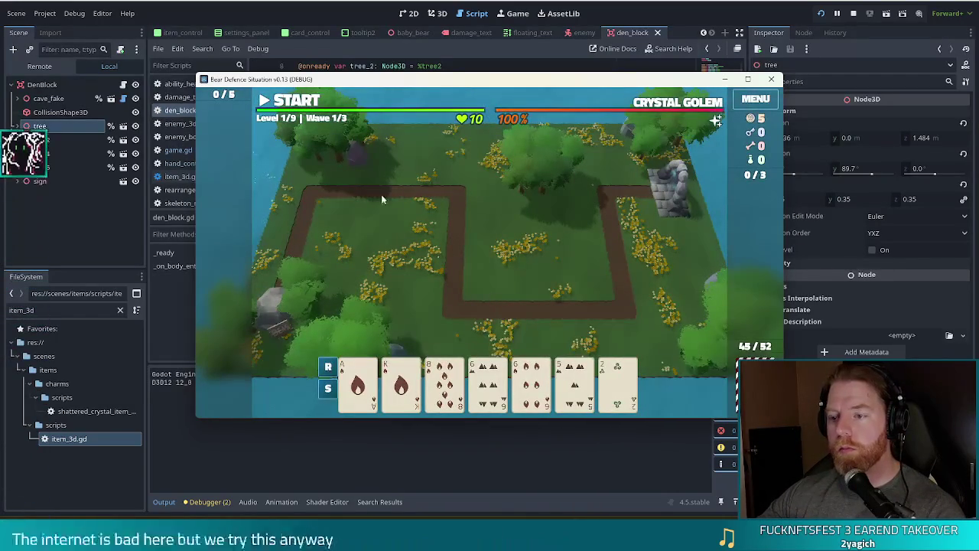
pyautogui.click(291, 100)
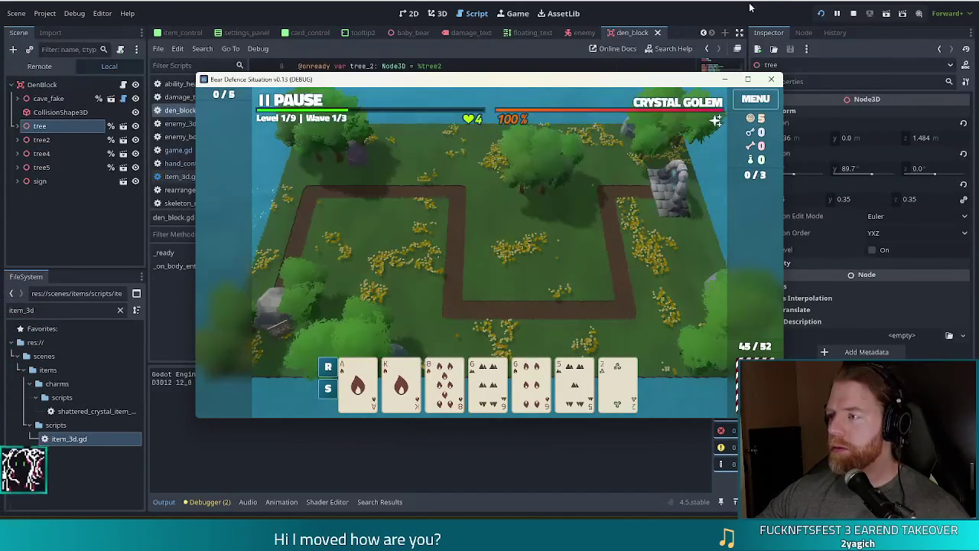
pyautogui.click(854, 13)
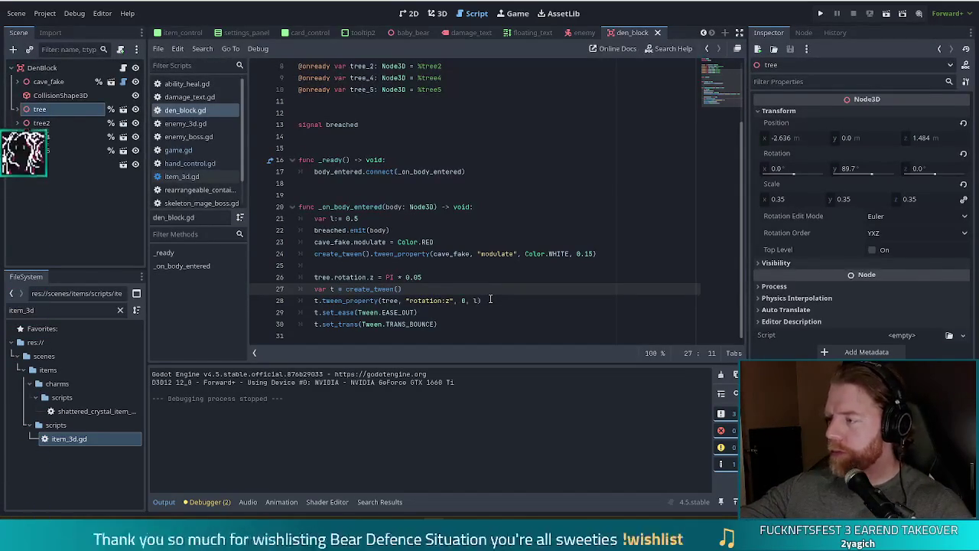
# Locate the TRANS_BOUNCE line in den_block.gd and compare it with game.gd's elastic transition.
pyautogui.click(494, 300)
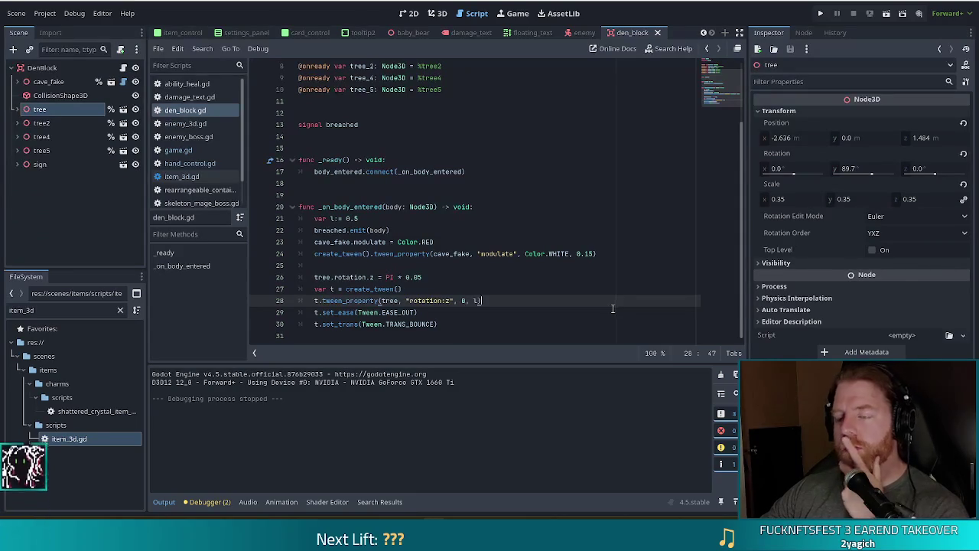
pyautogui.click(432, 324)
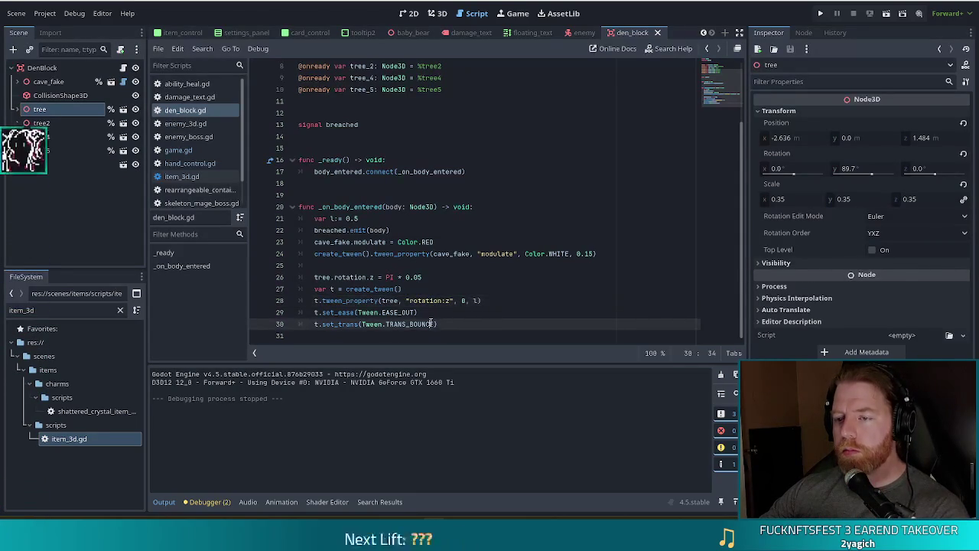
pyautogui.moveTo(435, 323); pyautogui.dragTo(409, 323)
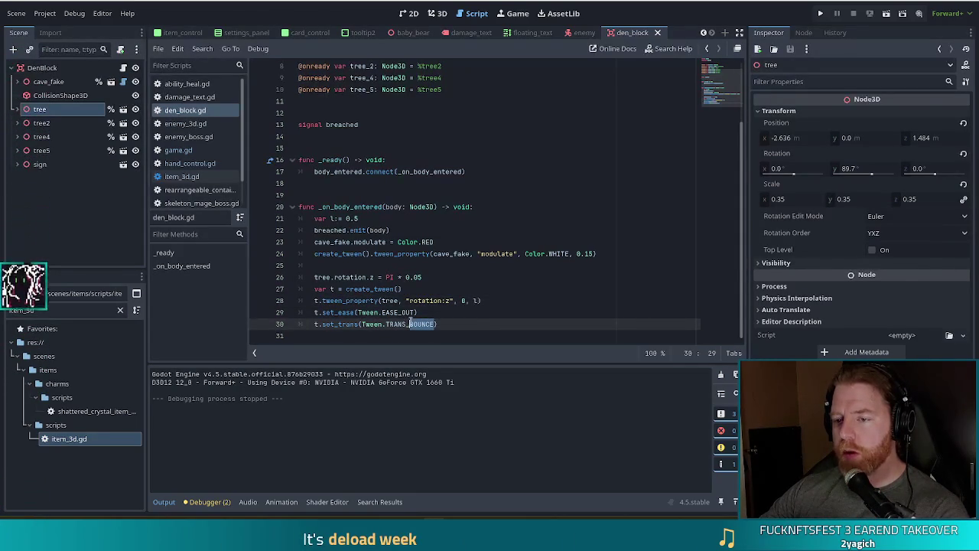
pyautogui.click(315, 288)
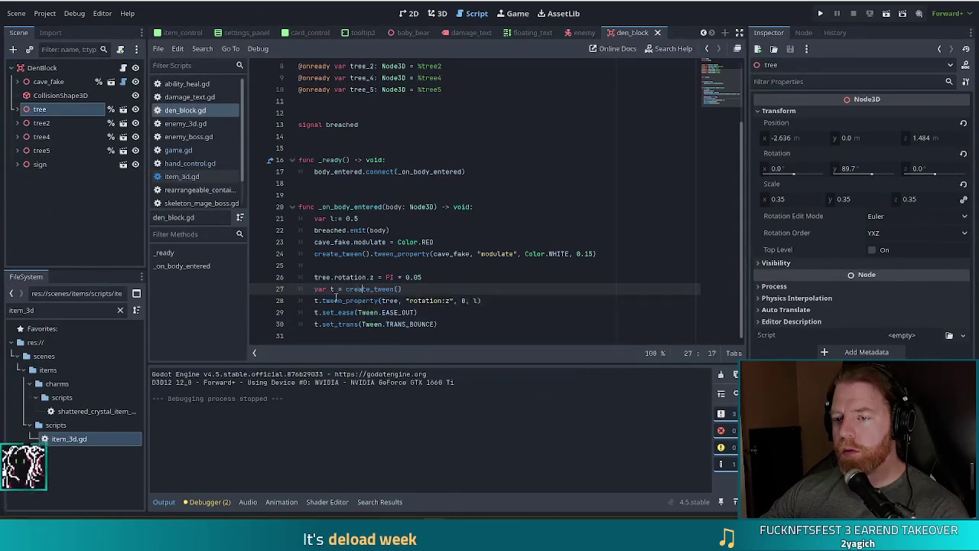
pyautogui.click(344, 300)
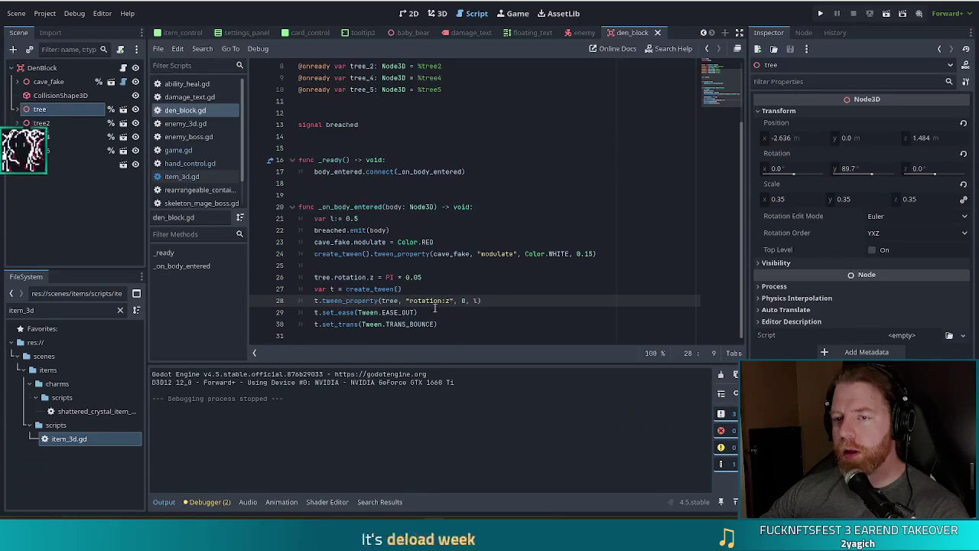
pyautogui.scroll(-2, 192, 130)
pyautogui.click(185, 123)
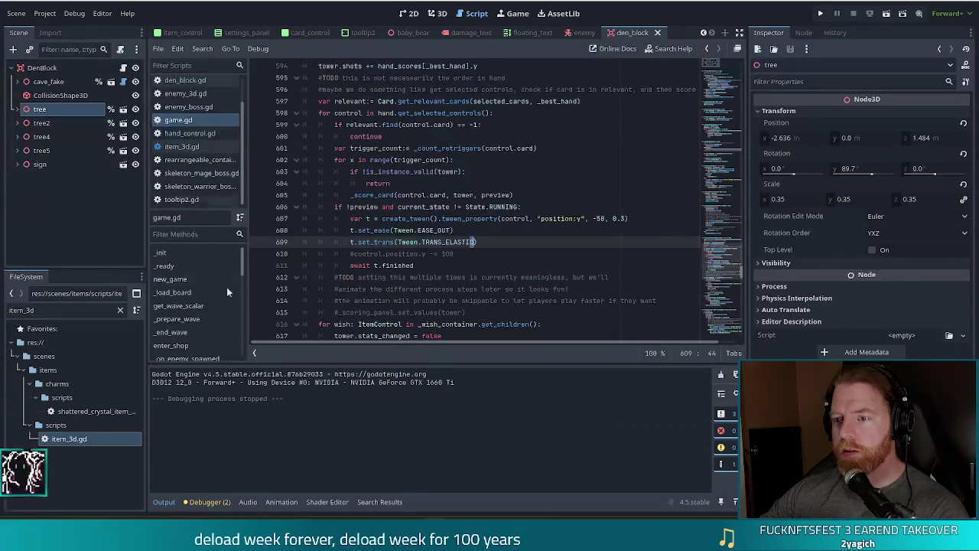
pyautogui.click(554, 241)
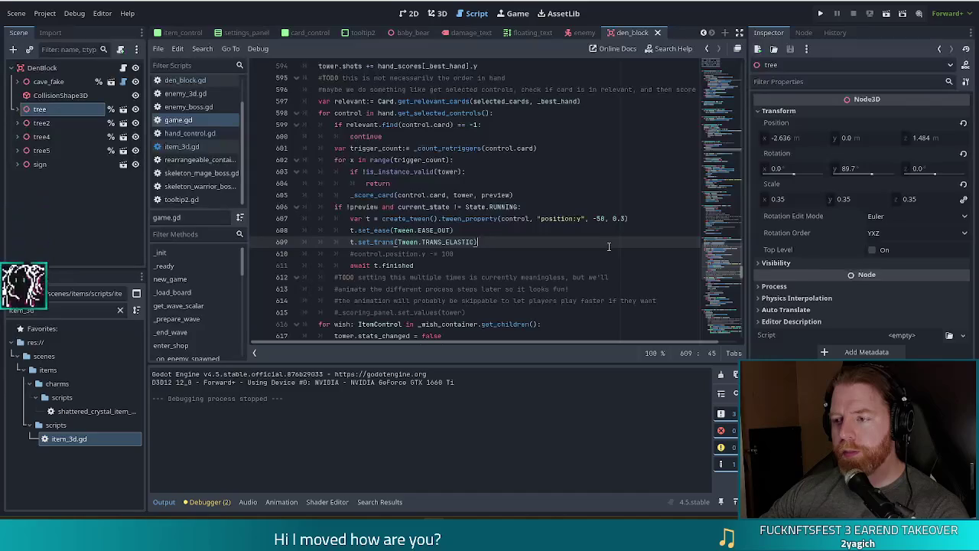
pyautogui.hotkey('alt', 'Left')
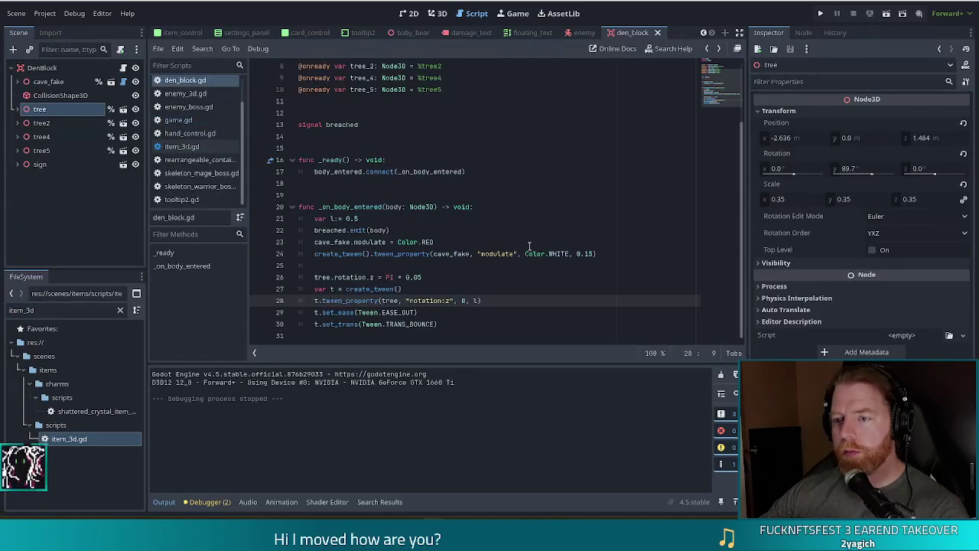
# Replace BOUNCE with ELASTIC in the tree tween, save den_block.gd, and run the project.
pyautogui.moveTo(436, 323); pyautogui.dragTo(410, 324)
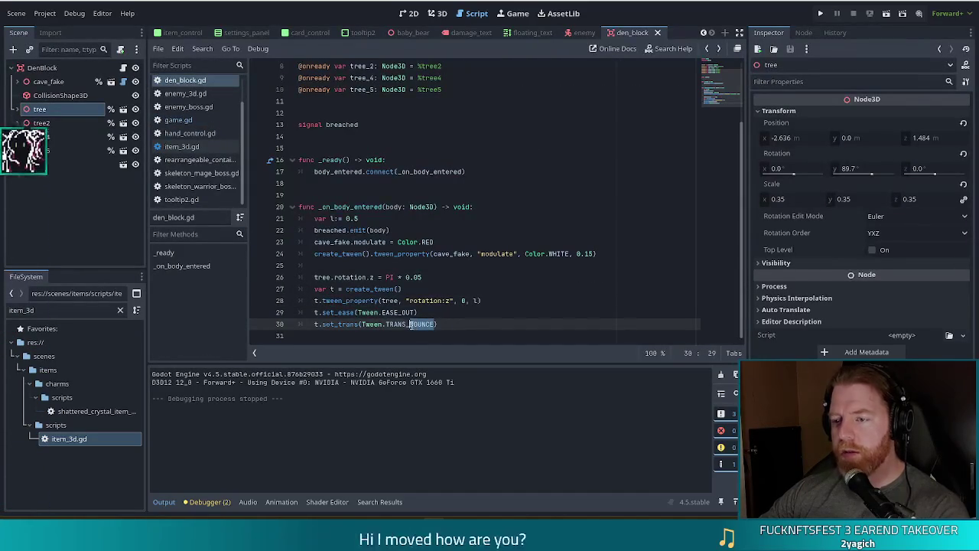
pyautogui.write('ELASTIC')
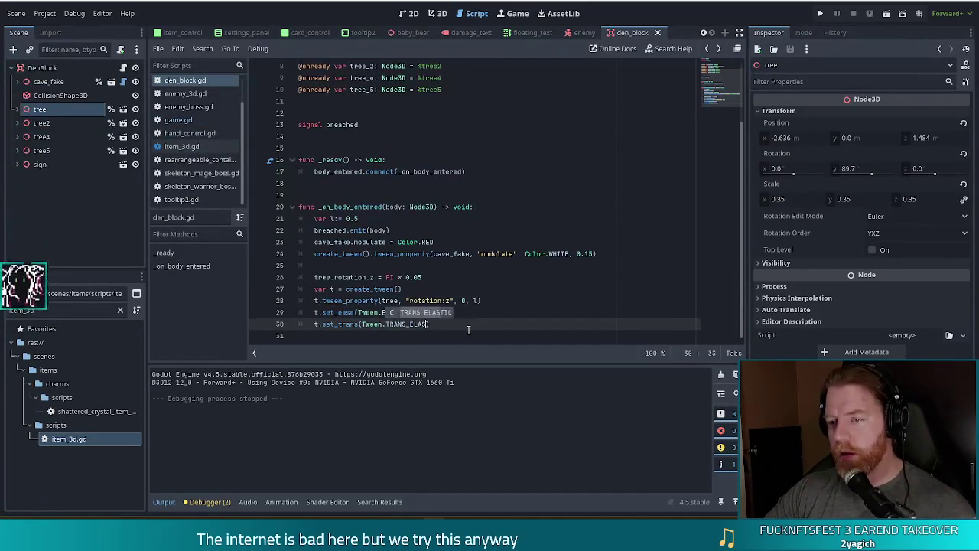
pyautogui.hotkey('ctrl', 's')
pyautogui.press('Up')
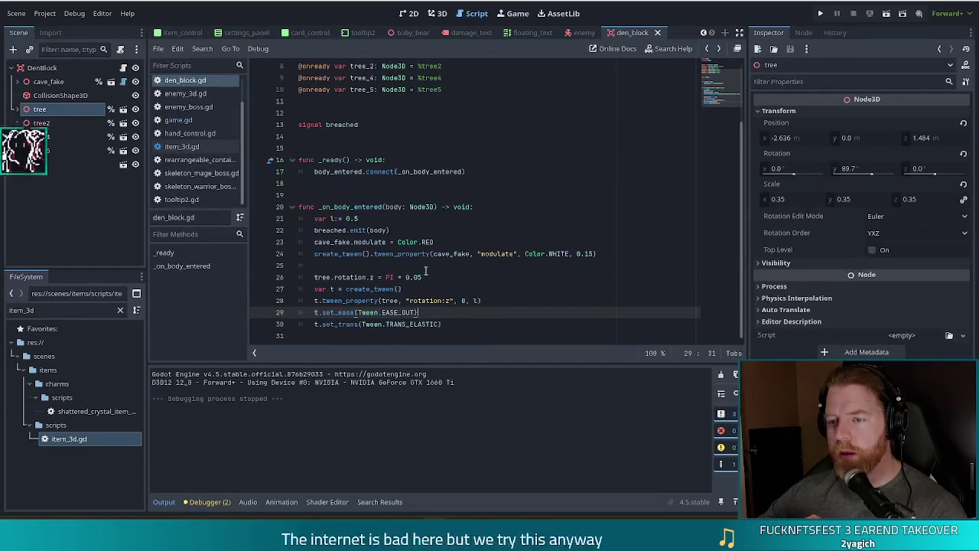
pyautogui.click(476, 279)
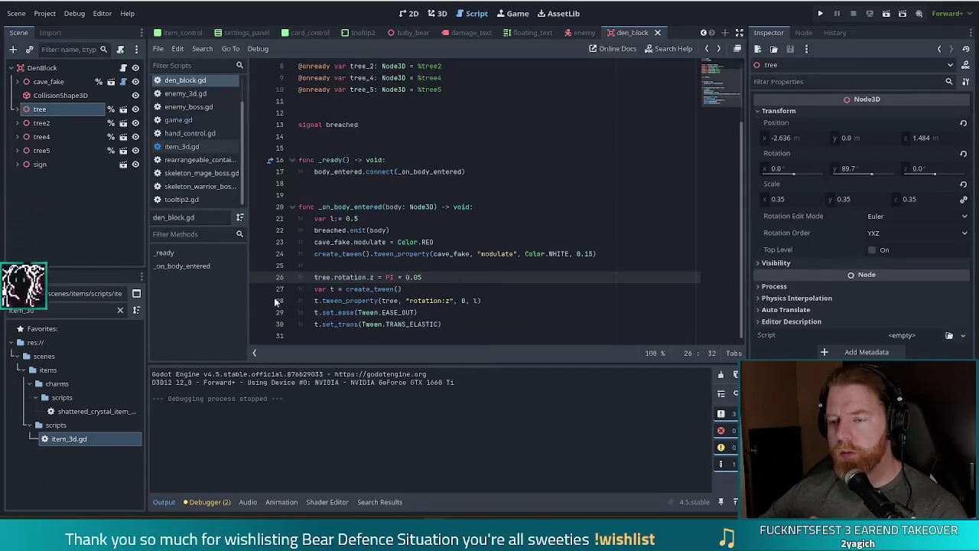
pyautogui.click(479, 300)
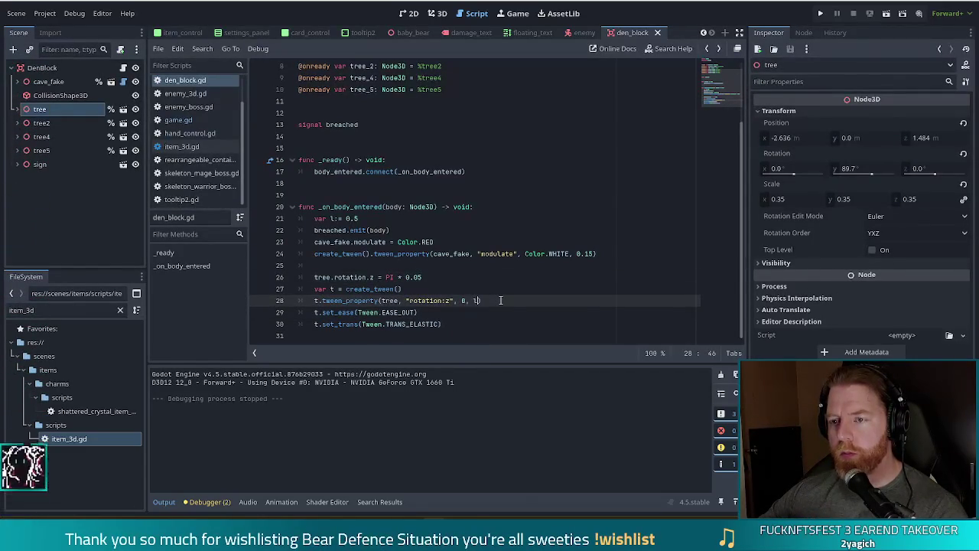
pyautogui.press('Down')
pyautogui.press('Down')
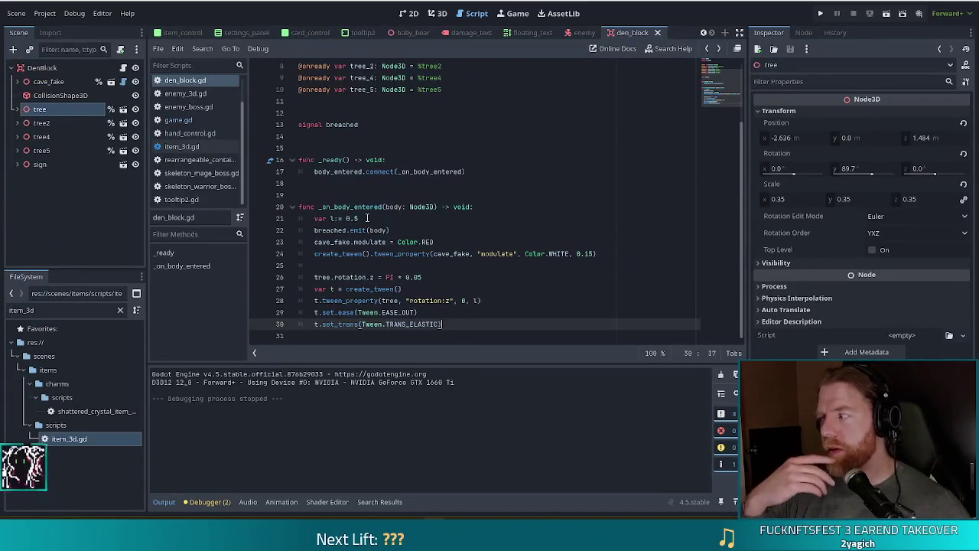
pyautogui.click(821, 13)
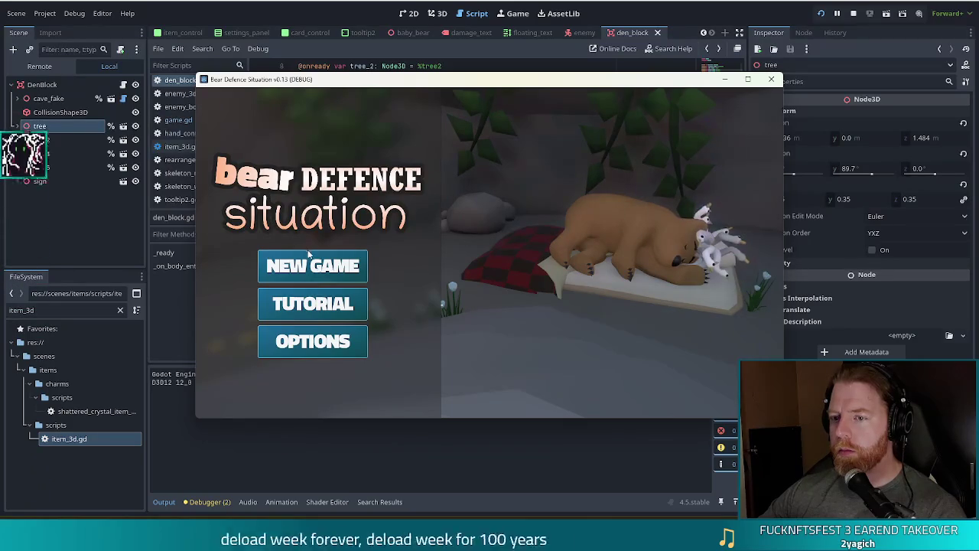
pyautogui.click(313, 266)
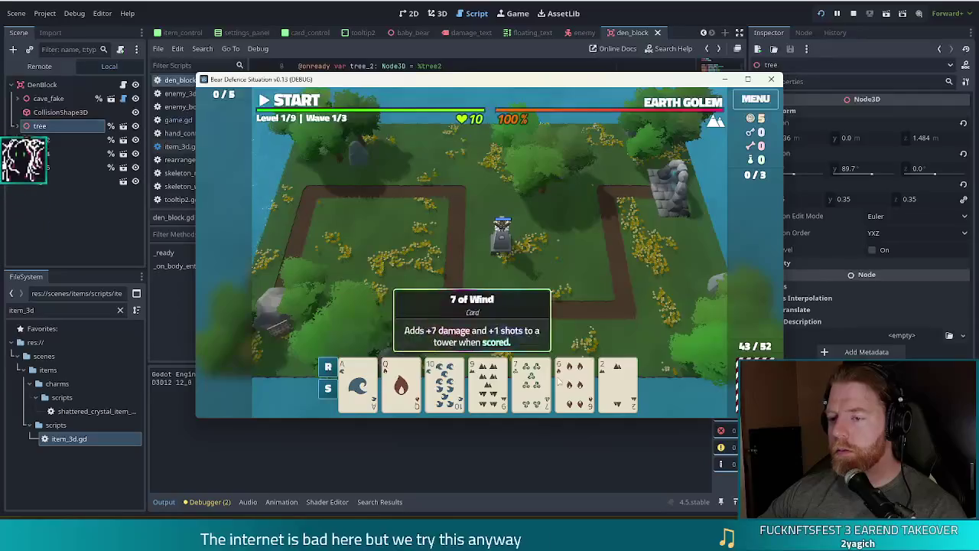
pyautogui.click(570, 387)
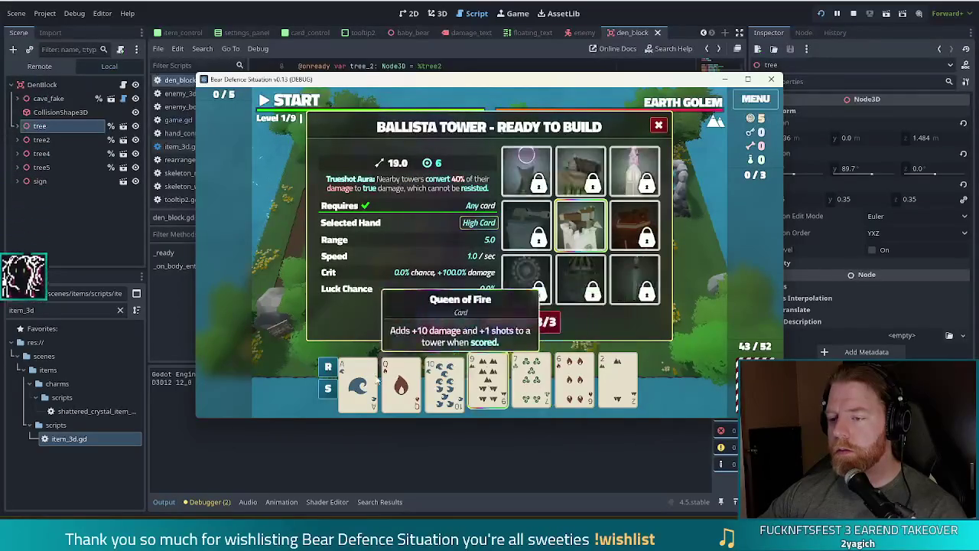
pyautogui.click(535, 320)
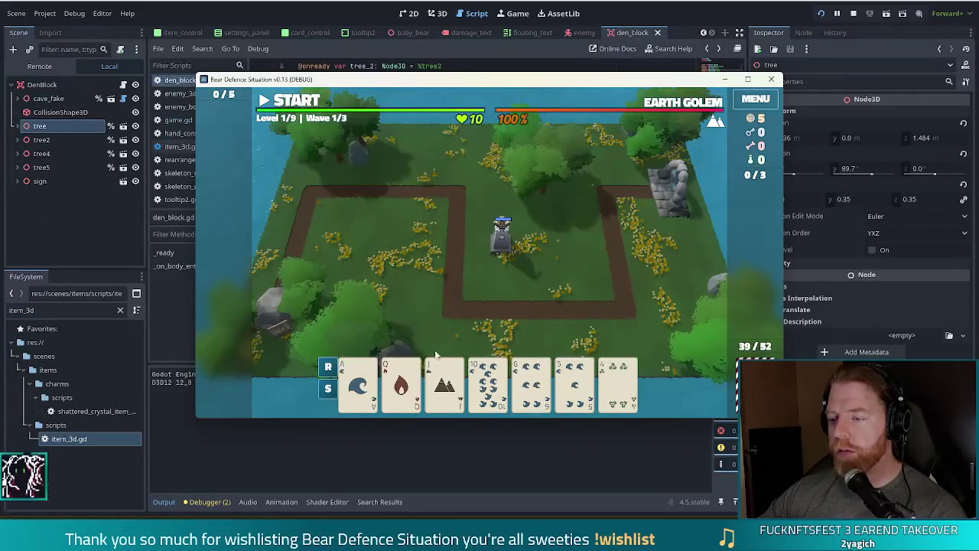
pyautogui.moveTo(572, 384)
pyautogui.click(618, 387)
pyautogui.click(445, 387)
pyautogui.click(401, 387)
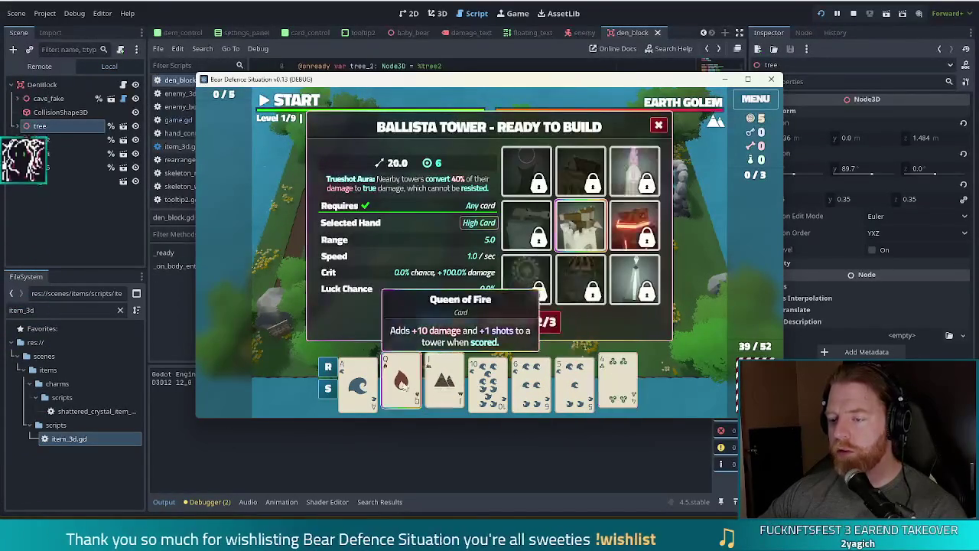
pyautogui.click(528, 320)
pyautogui.click(358, 383)
pyautogui.click(401, 382)
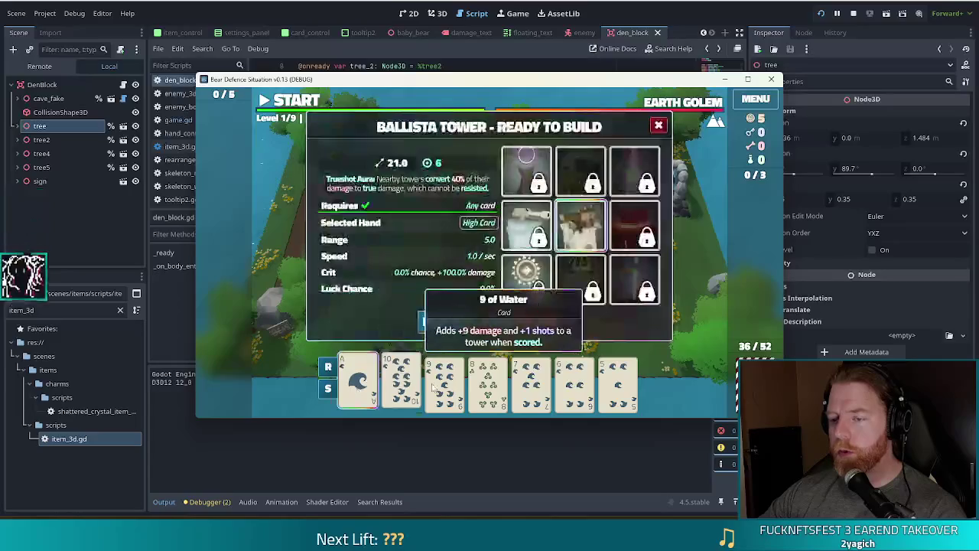
pyautogui.click(445, 383)
pyautogui.click(531, 383)
pyautogui.click(575, 383)
pyautogui.click(448, 321)
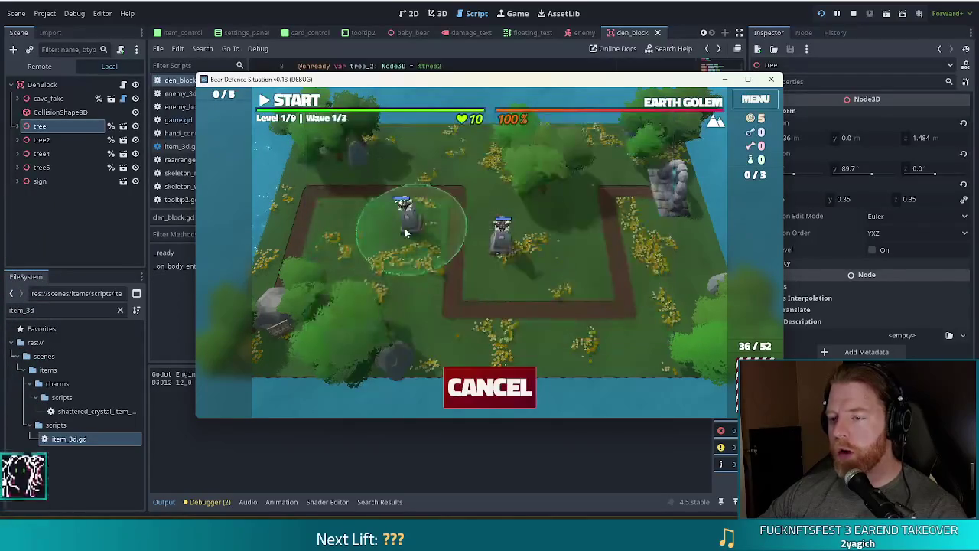
pyautogui.click(551, 245)
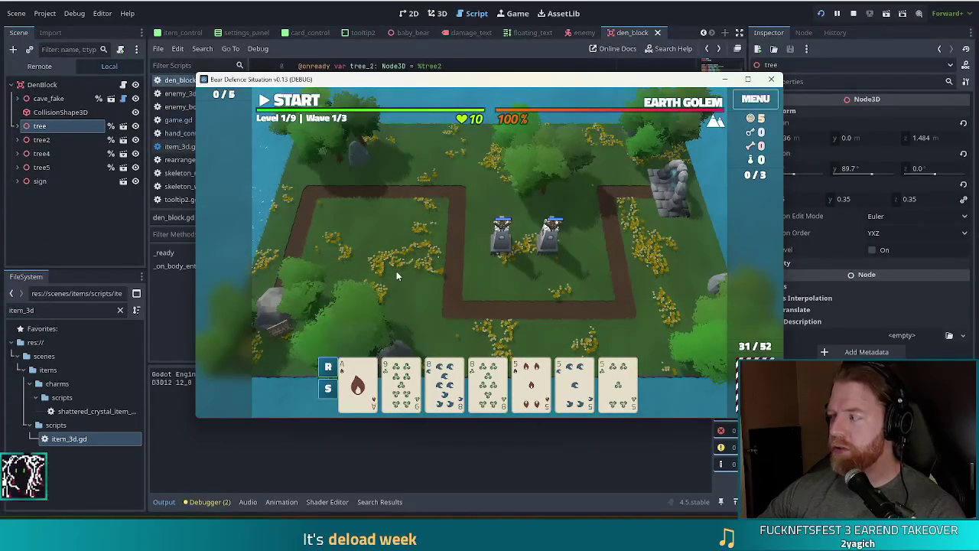
pyautogui.press('F8')
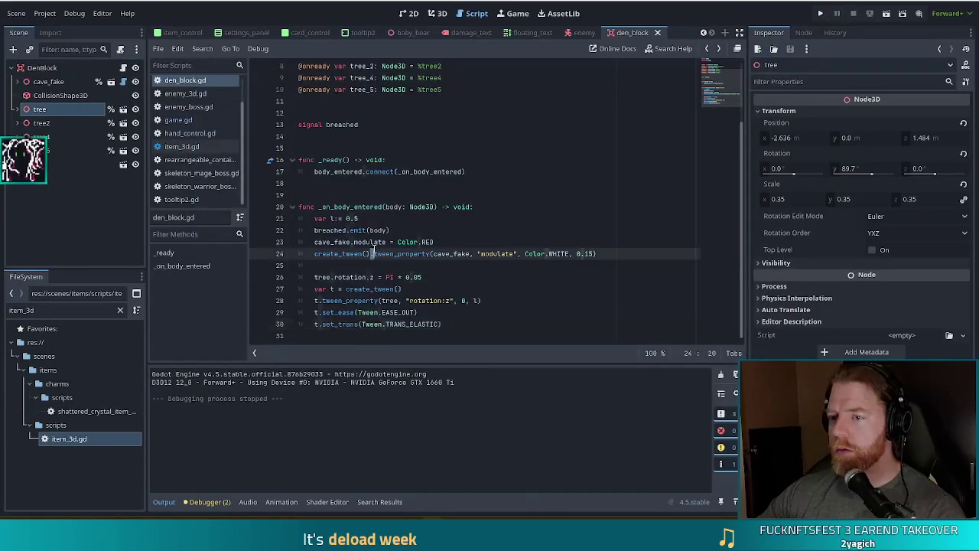
# Try changing the tree's starting PI multiplier to 3 on line 26, then undo it.
pyautogui.click(420, 277)
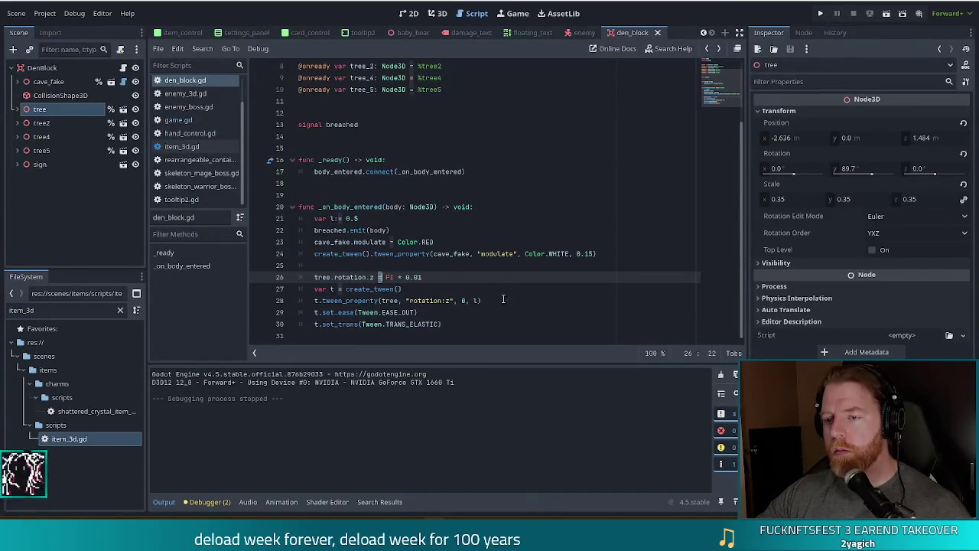
pyautogui.click(439, 277)
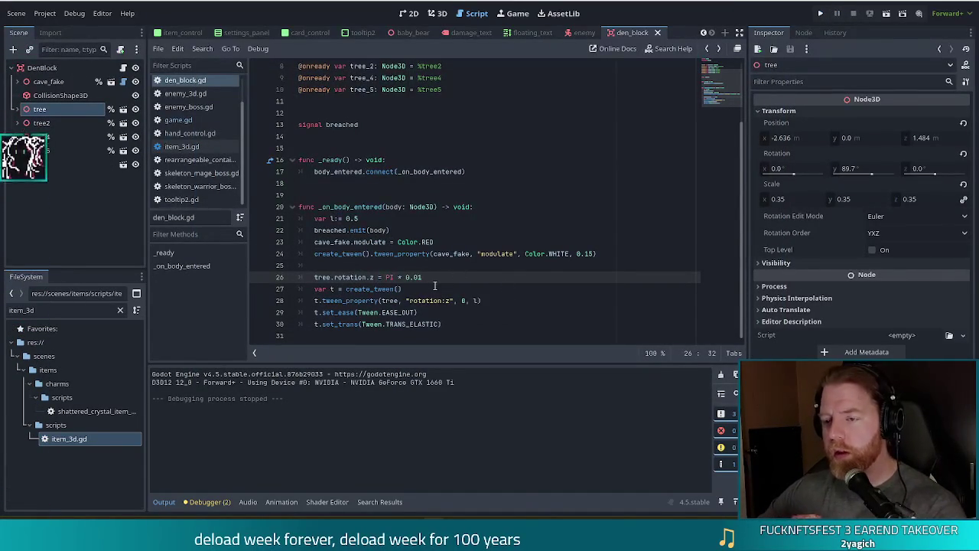
pyautogui.press('BackSpace')
pyautogui.write('3')
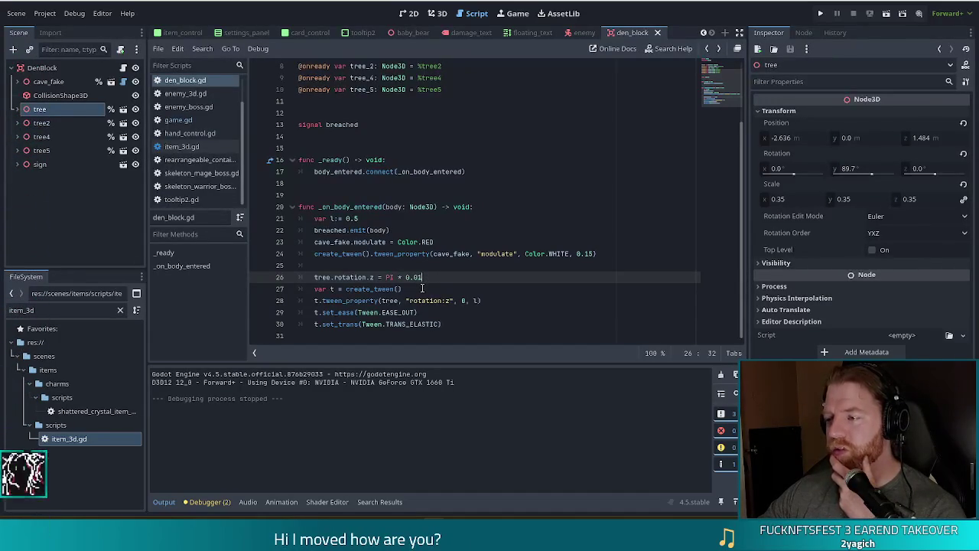
pyautogui.hotkey('ctrl', 'z')
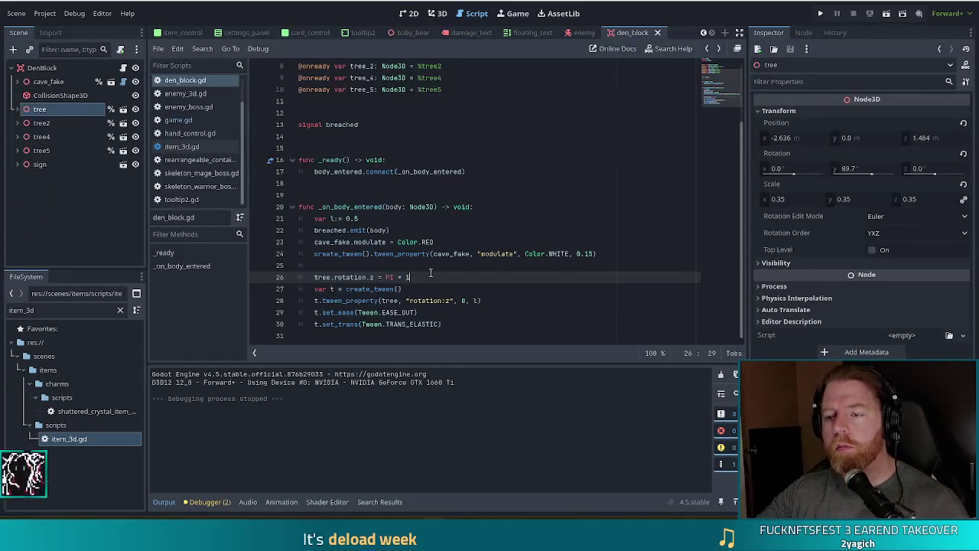
# Add blank lines after the tween's transition line to make room for a new function.
pyautogui.click(451, 324)
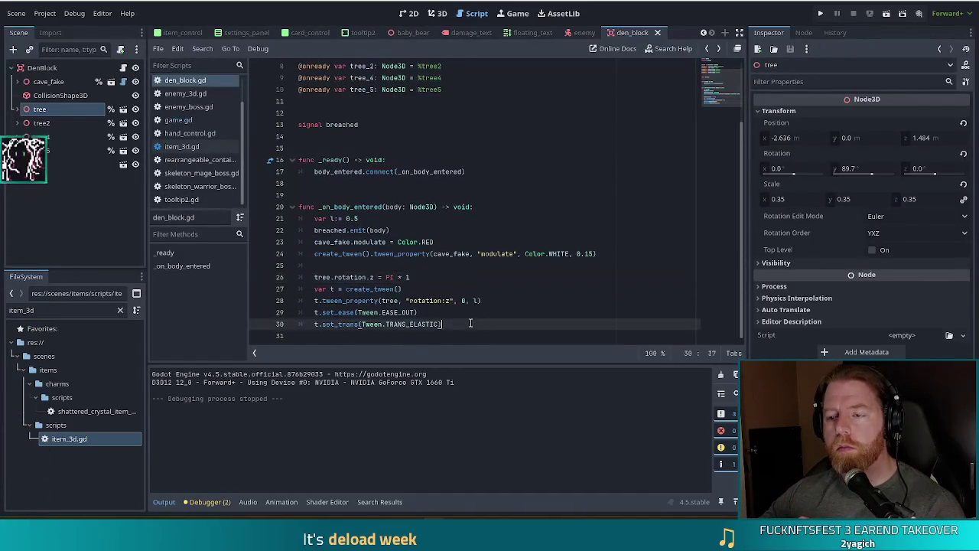
pyautogui.press('Return')
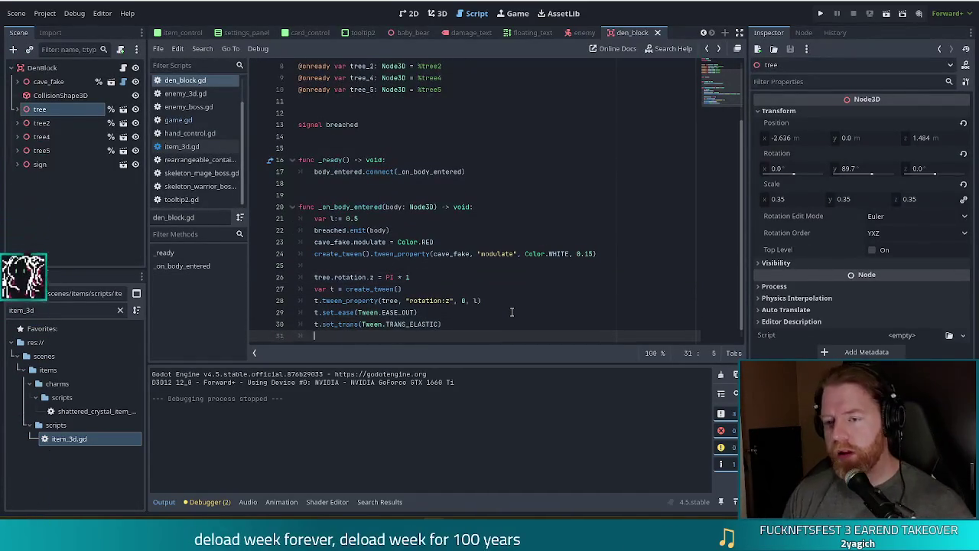
pyautogui.press('Return')
pyautogui.press('Return')
pyautogui.write('func bounch')
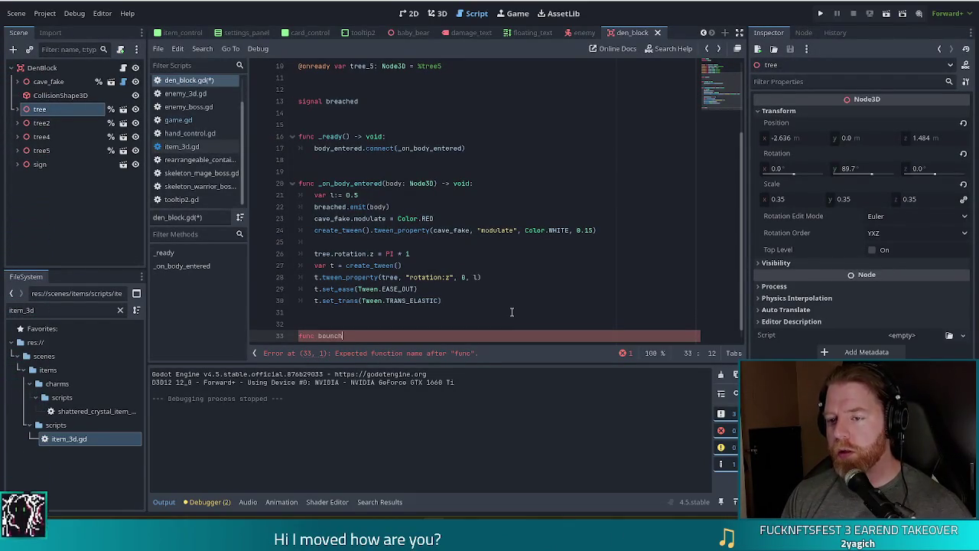
# Write the declaration func shake_tree(t: Node3D) -> void: at line 33.
pyautogui.press('BackSpace')
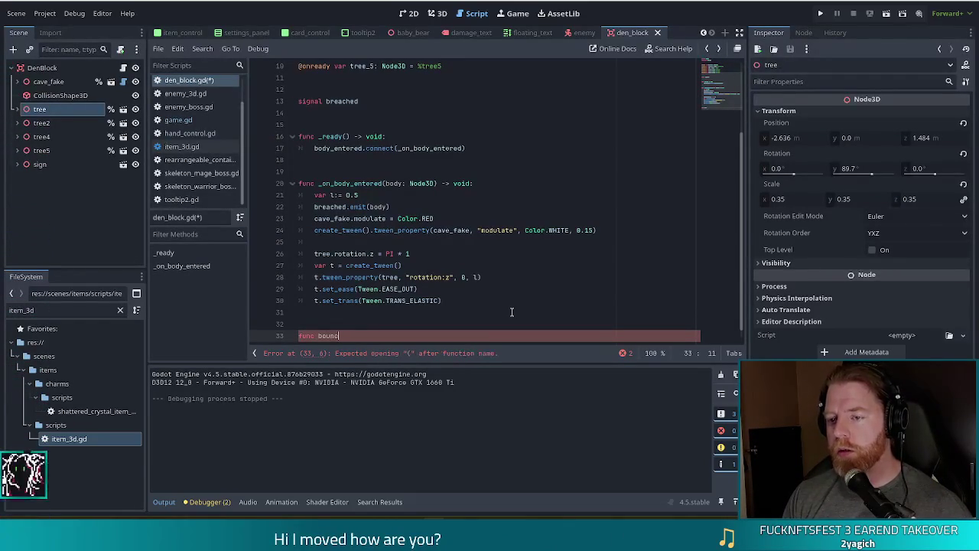
pyautogui.write('shake_tree()')
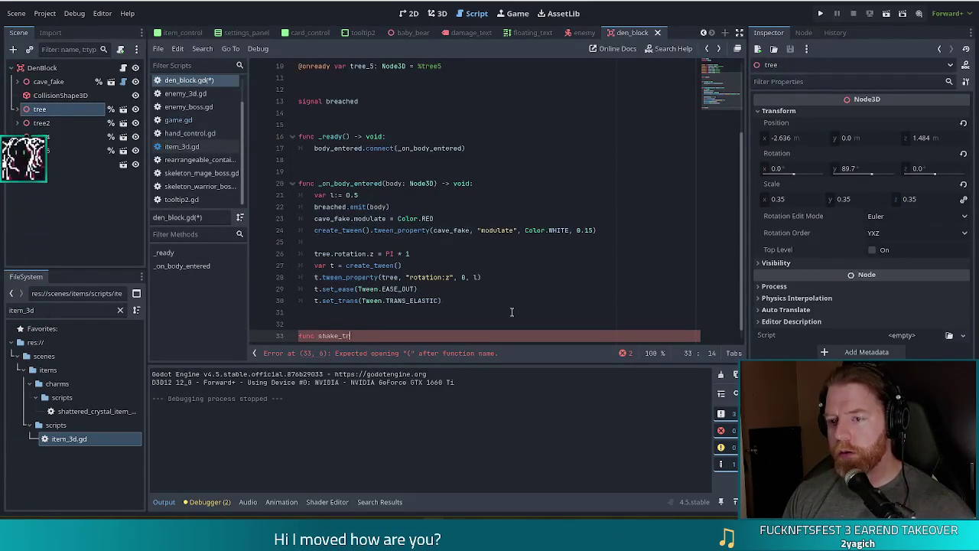
pyautogui.press('Left')
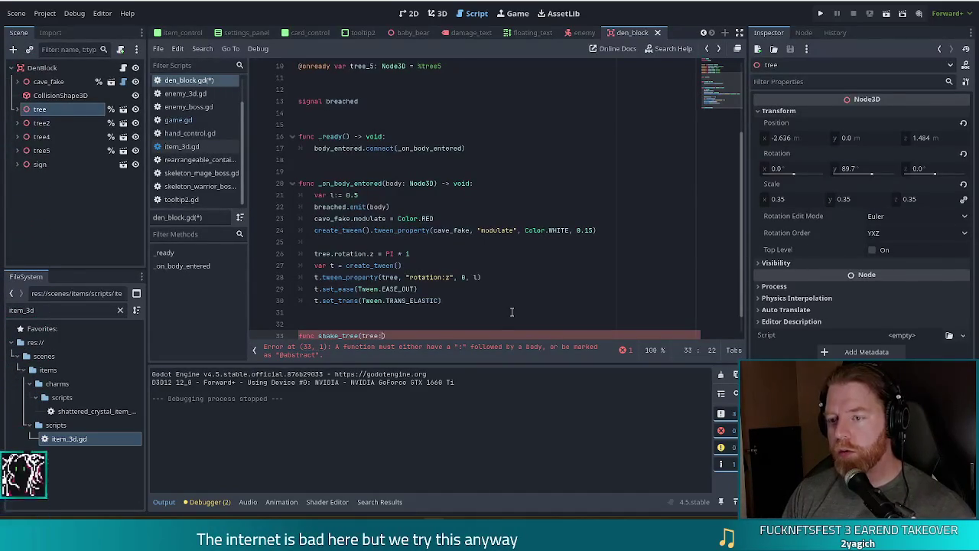
pyautogui.press('BackSpace')
pyautogui.press('BackSpace')
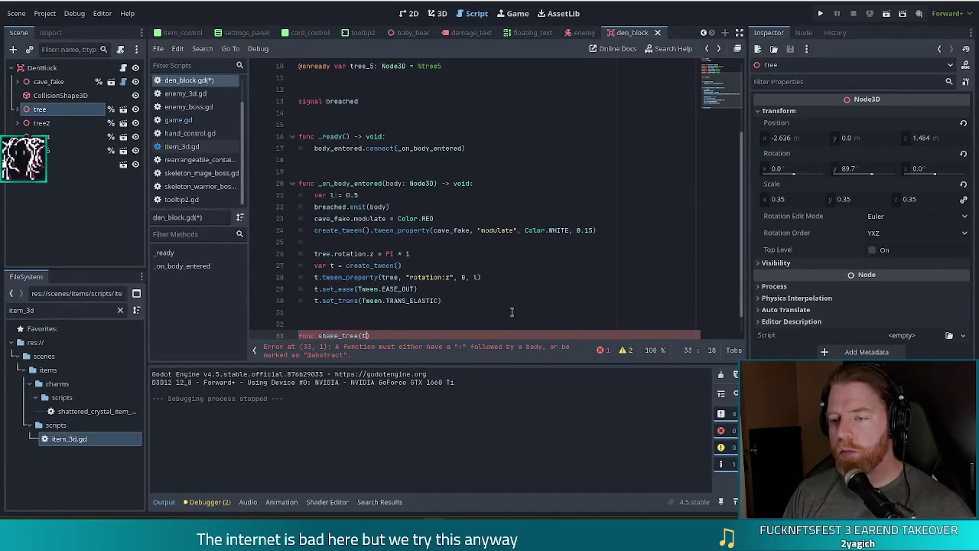
pyautogui.write(': re')
pyautogui.scroll(1, 520, 222)
pyautogui.scroll(1, 520, 222)
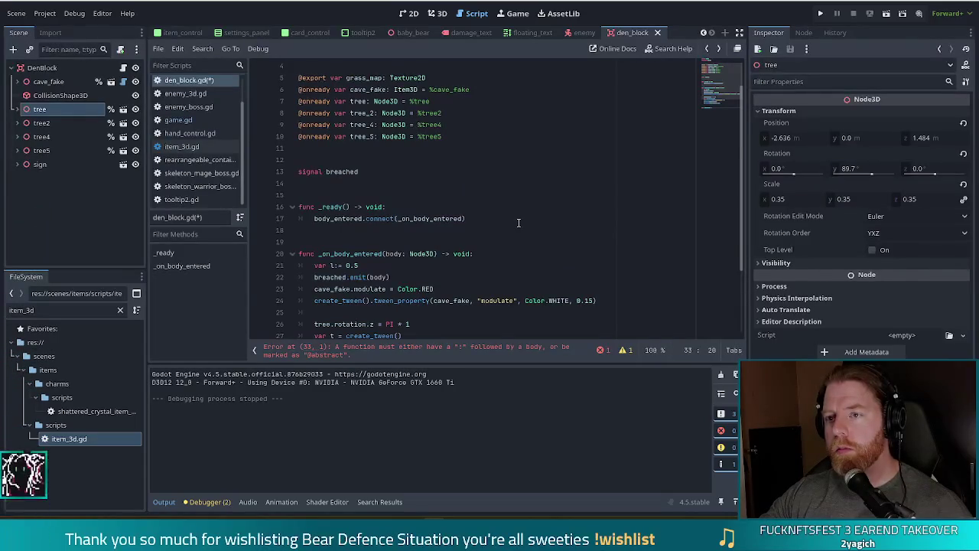
pyautogui.write('Node3D)')
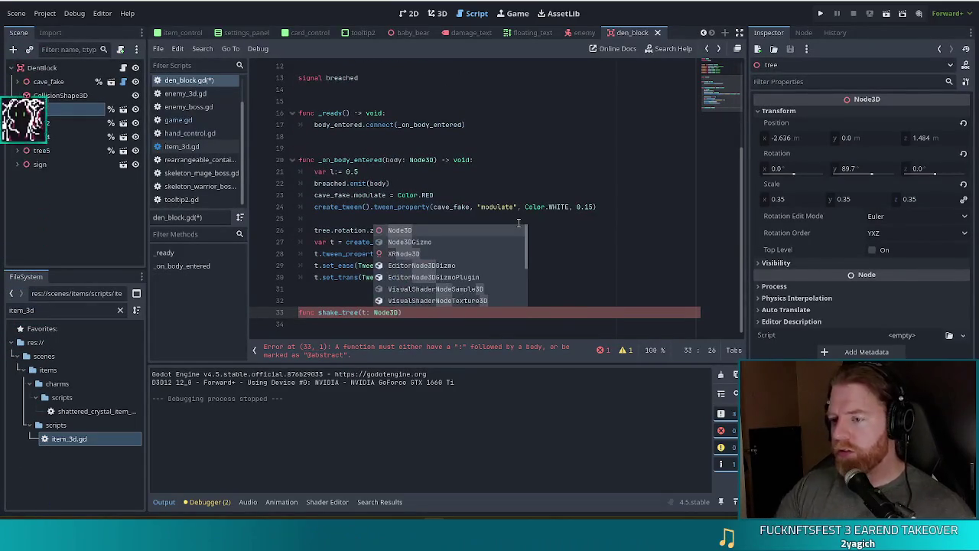
pyautogui.press('Return')
pyautogui.click(411, 221)
pyautogui.click(412, 312)
pyautogui.write('-> void:')
# Cut the tree wobble tween lines out of the breach handler.
pyautogui.click(403, 253)
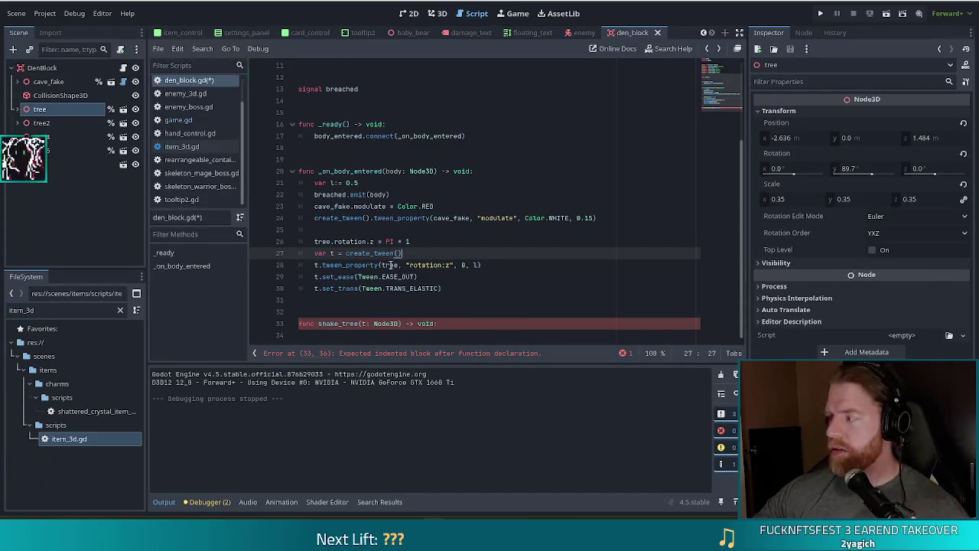
pyautogui.moveTo(442, 289); pyautogui.dragTo(495, 234)
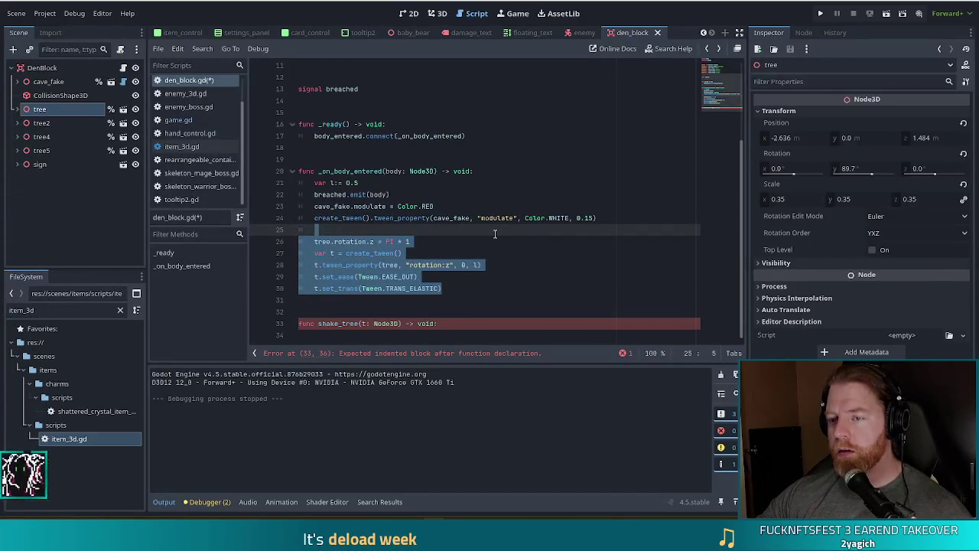
pyautogui.hotkey('ctrl', 'x')
# Paste the tween lines into shake_tree and rename their t variable to tween.
pyautogui.click(454, 267)
pyautogui.hotkey('ctrl', 'v')
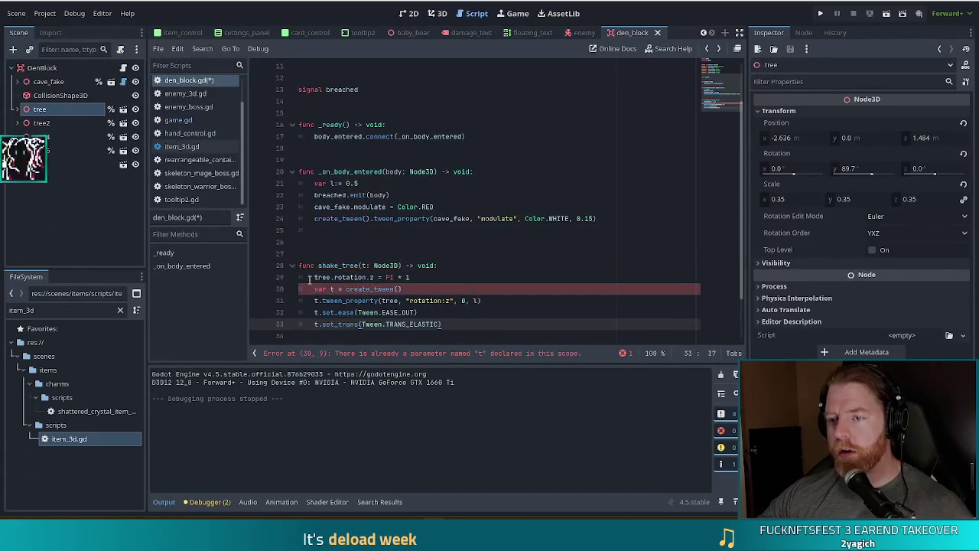
pyautogui.click(322, 277)
pyautogui.press('Escape')
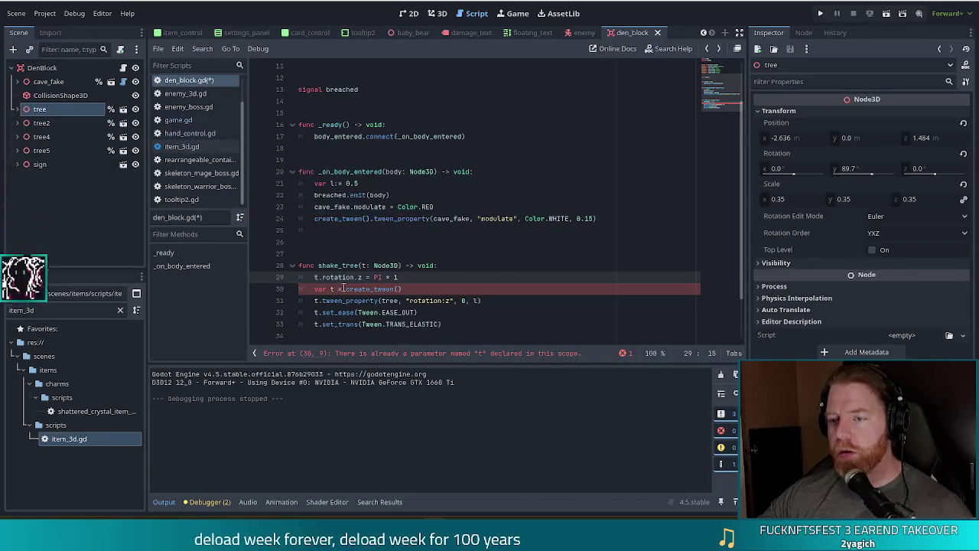
pyautogui.click(335, 288)
pyautogui.write('ween')
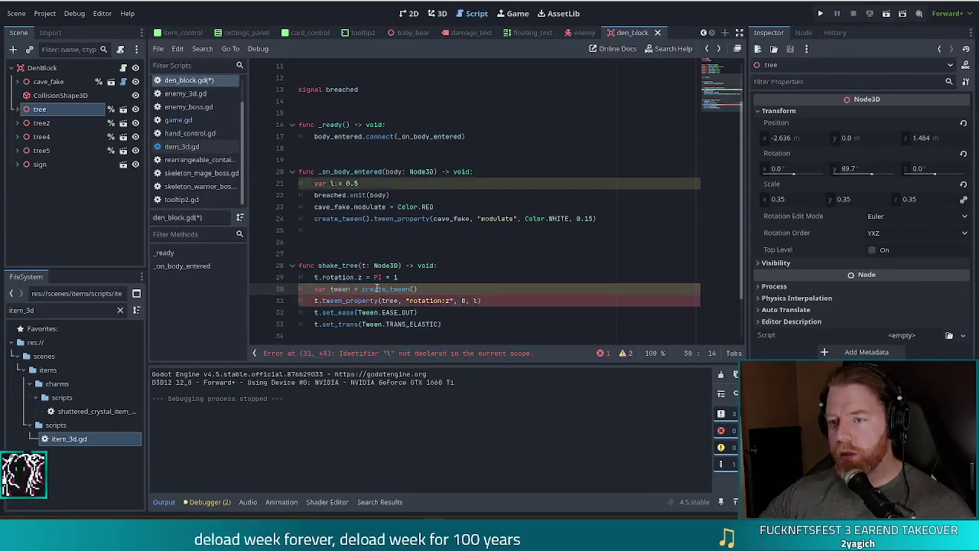
pyautogui.click(316, 300)
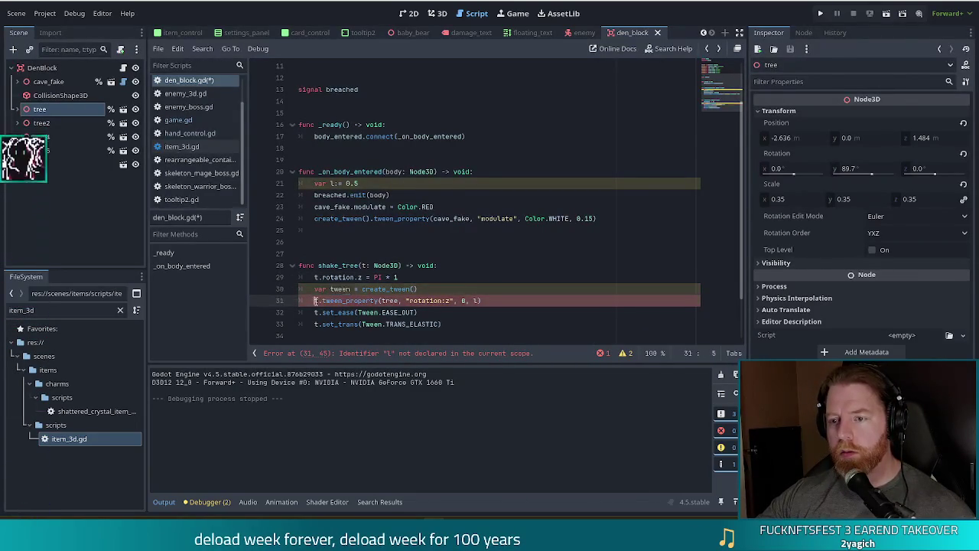
pyautogui.press('Right')
pyautogui.write('ween')
pyautogui.press('Down')
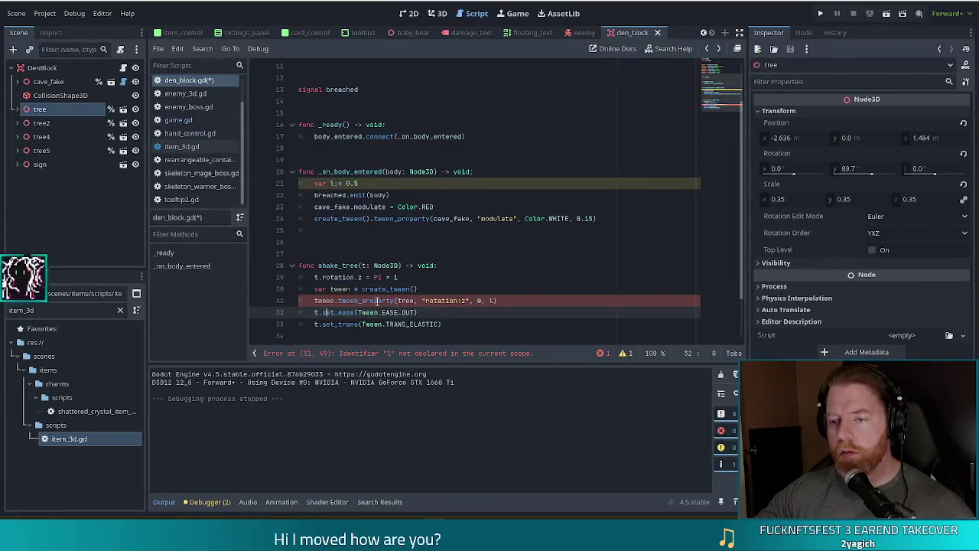
pyautogui.press('Right')
pyautogui.write('ween')
pyautogui.press('Down')
pyautogui.write('ween')
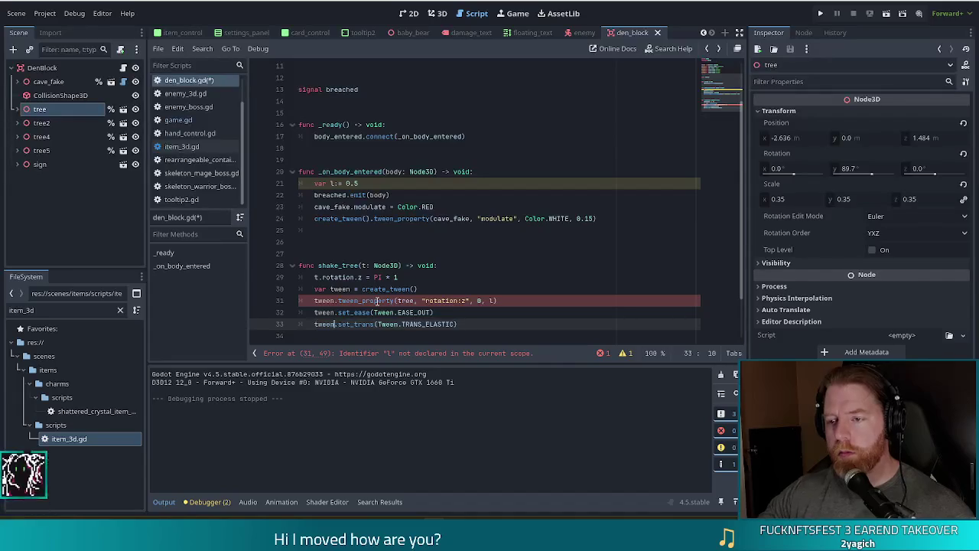
# Make tween_property rotate the parameter t instead of tree.
pyautogui.click(470, 251)
pyautogui.doubleClick(405, 300)
pyautogui.write('t')
pyautogui.press('End')
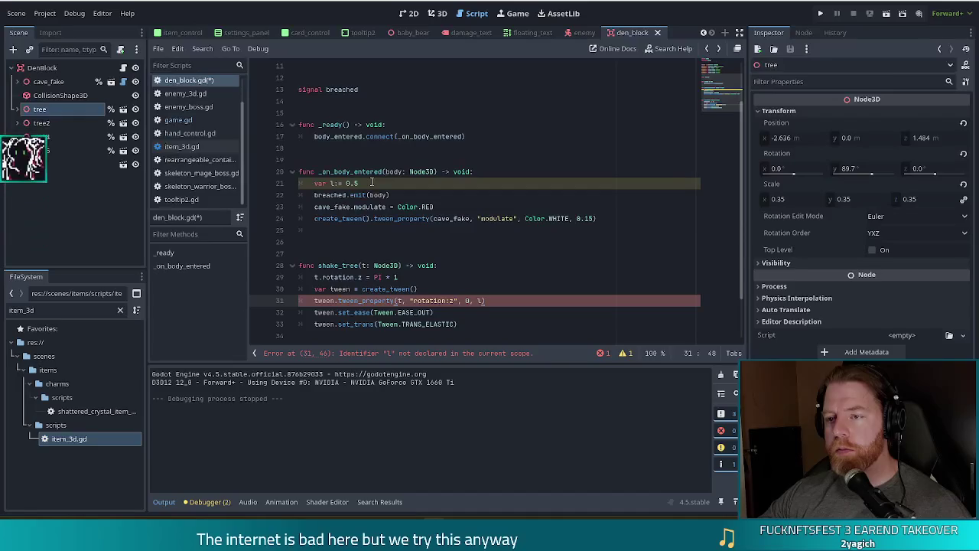
pyautogui.moveTo(371, 182); pyautogui.dragTo(506, 177)
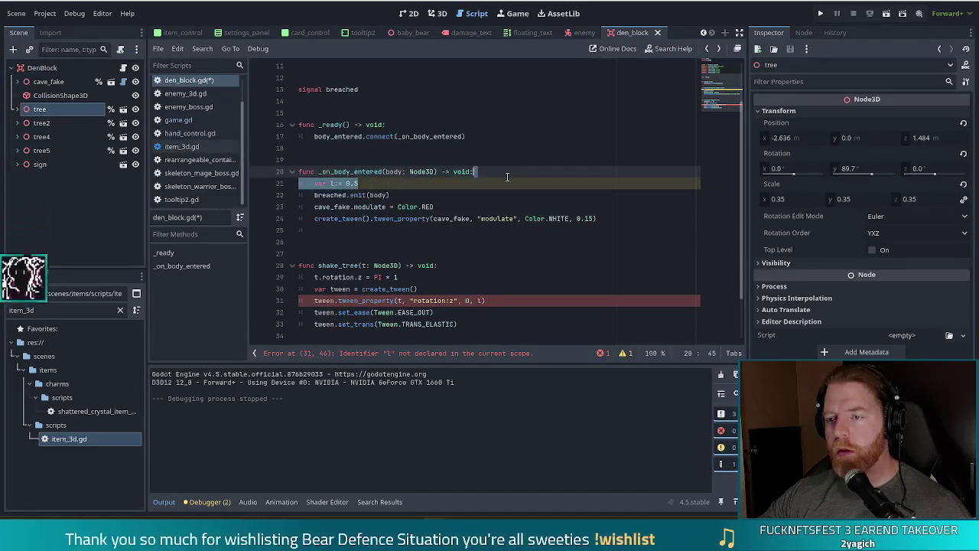
pyautogui.click(385, 230)
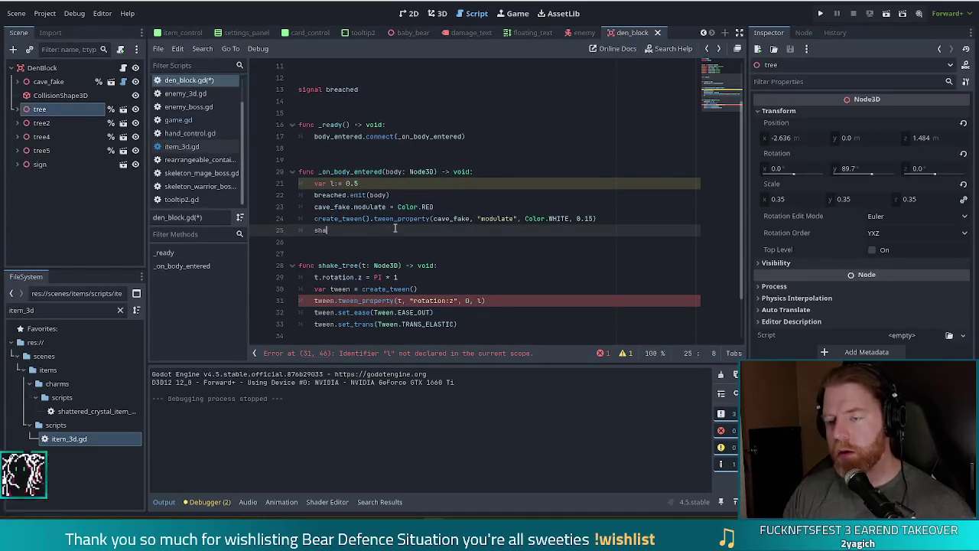
# Call shake_tree(tree, l) on line 25 of the breach handler.
pyautogui.write('shake')
pyautogui.press('Return')
pyautogui.write('tree(t')
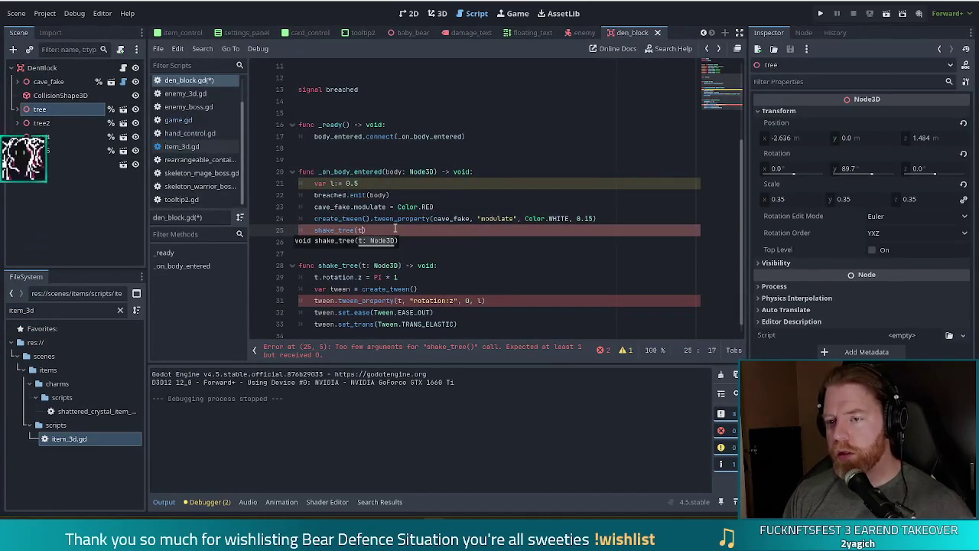
pyautogui.write(', l')
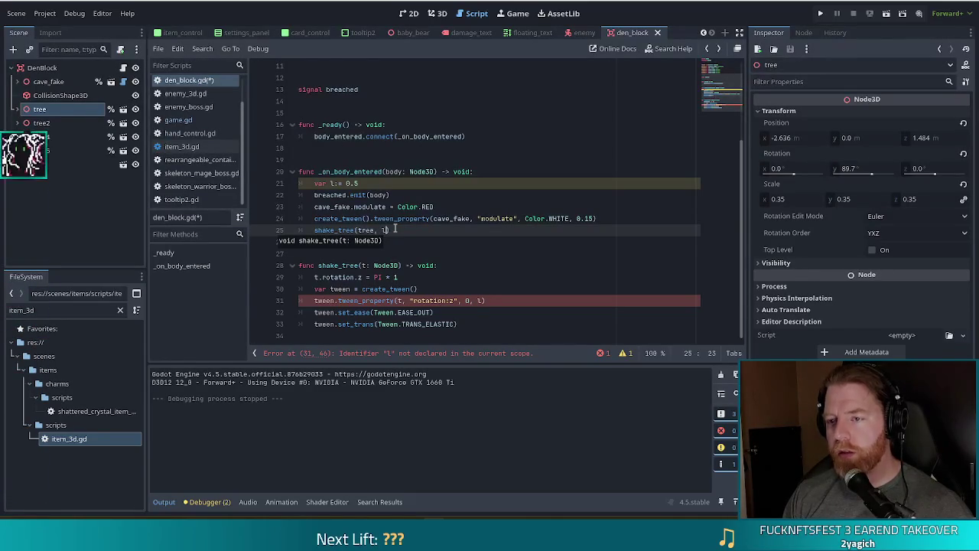
pyautogui.press('Escape')
# Add an l: float parameter to shake_tree and save den_block.gd.
pyautogui.press('Down')
pyautogui.press('Down')
pyautogui.press('Down')
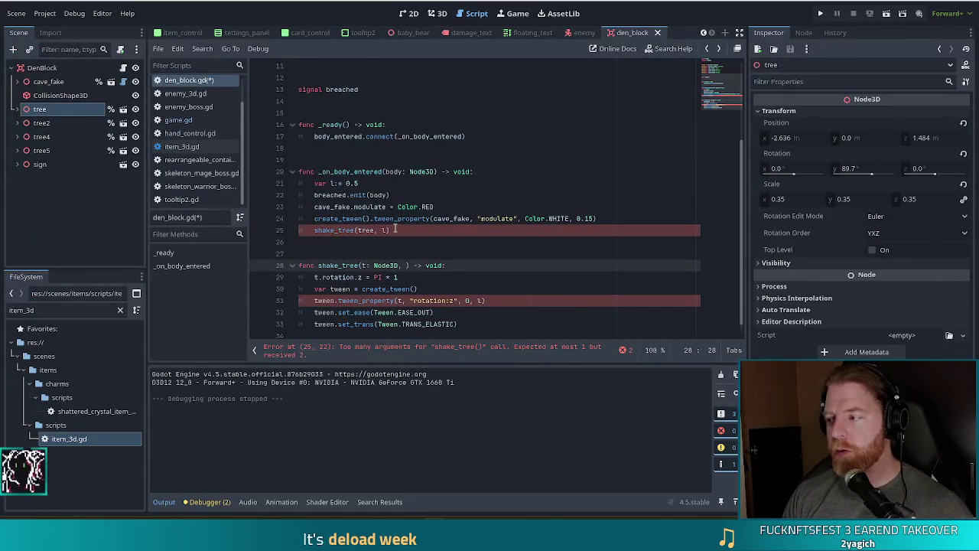
pyautogui.write('l: flo')
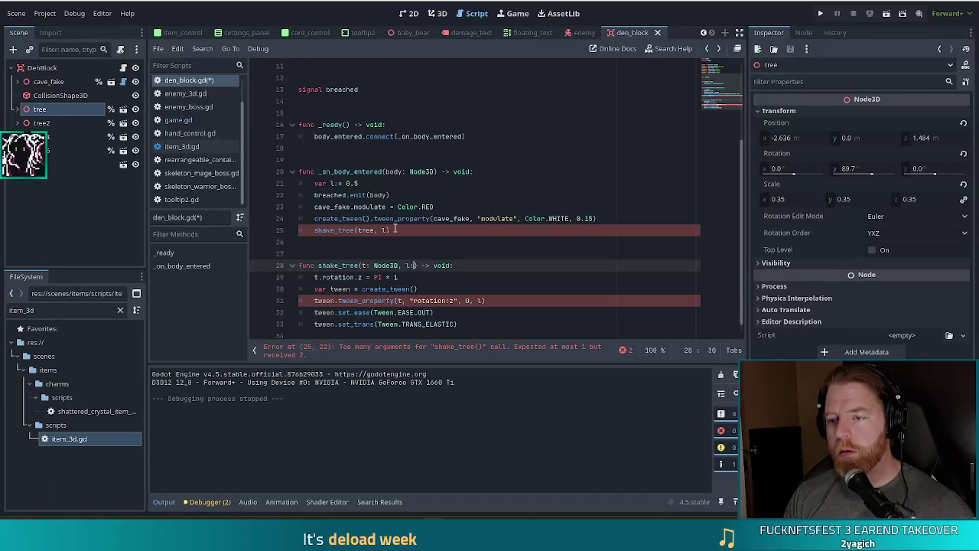
pyautogui.press('Return')
pyautogui.hotkey('ctrl', 's')
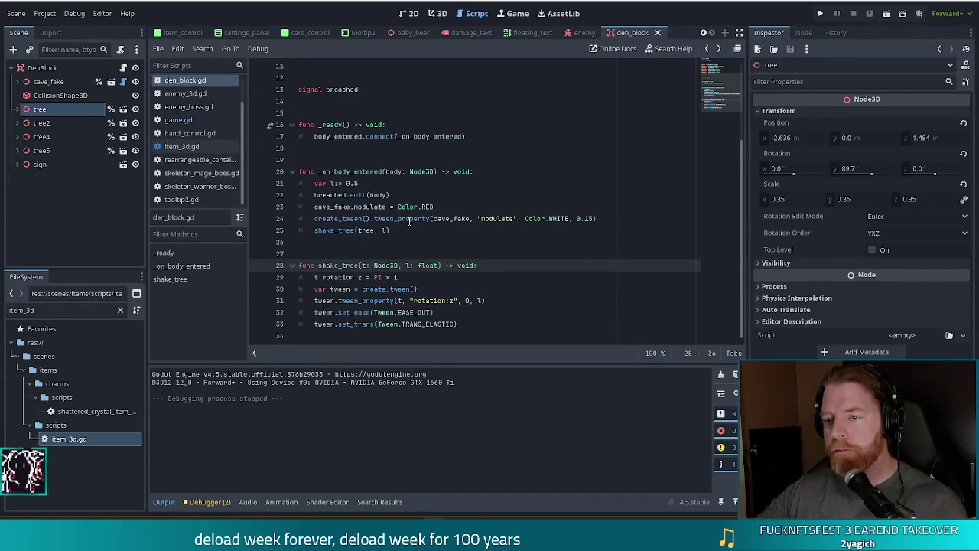
pyautogui.click(384, 289)
pyautogui.click(394, 195)
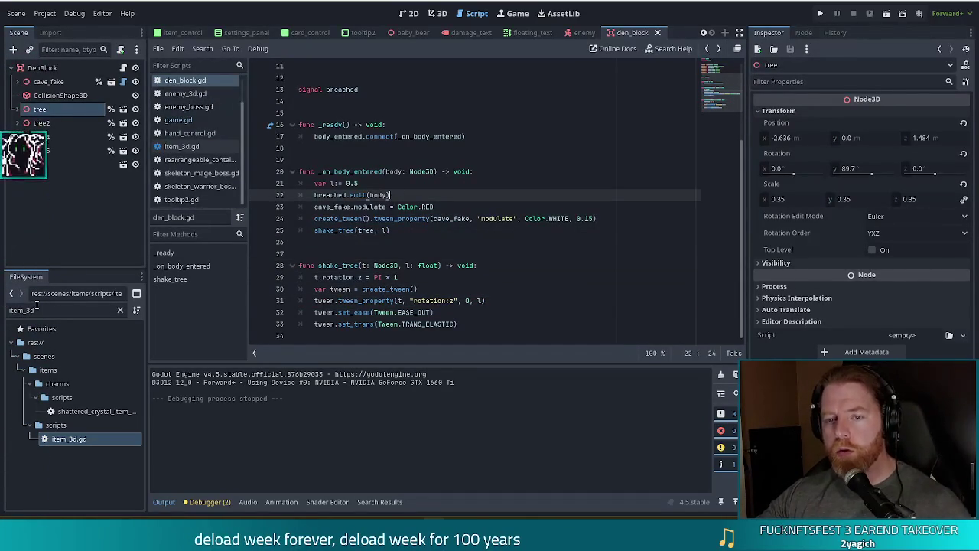
pyautogui.click(10, 310)
# Filter the FileSystem for 'conso' and open console.gd.
pyautogui.write('conso')
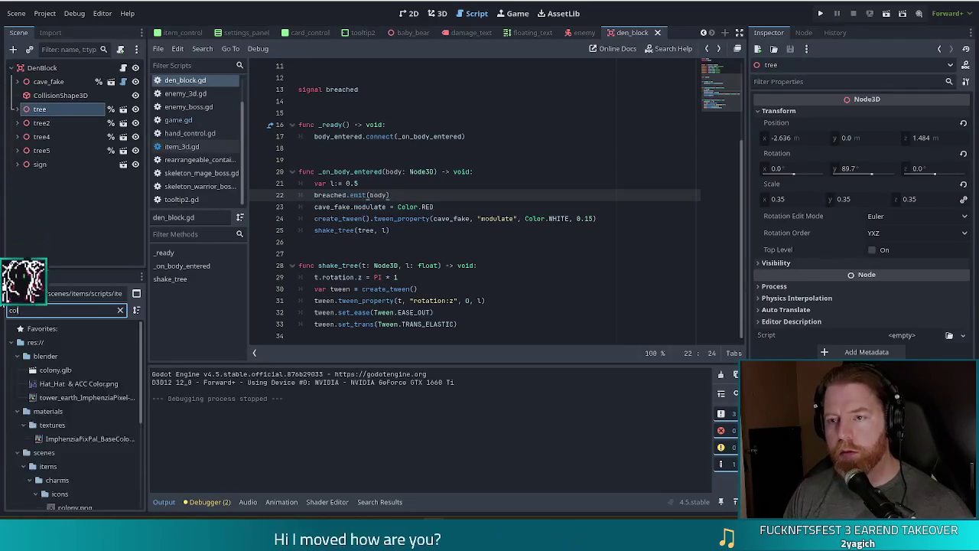
pyautogui.doubleClick(73, 384)
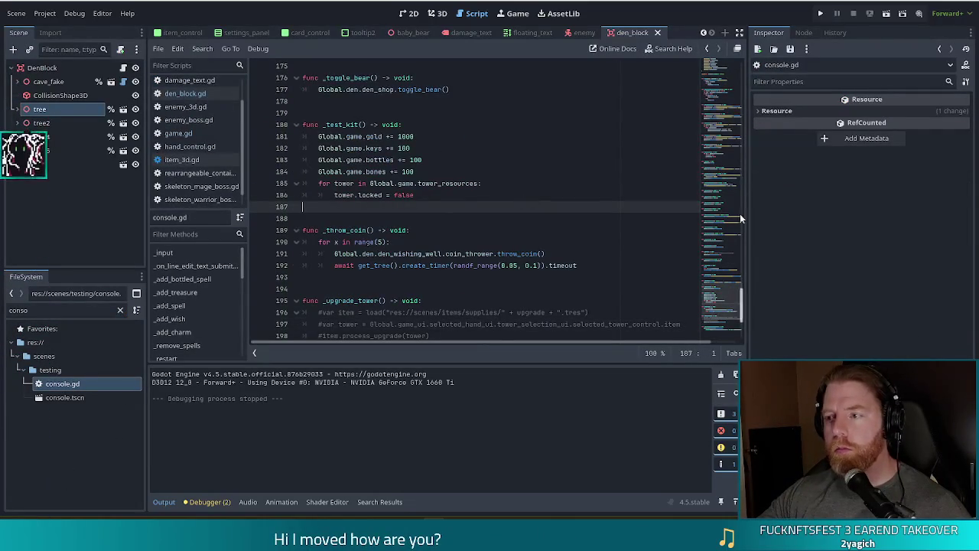
pyautogui.scroll(20, 741, 219)
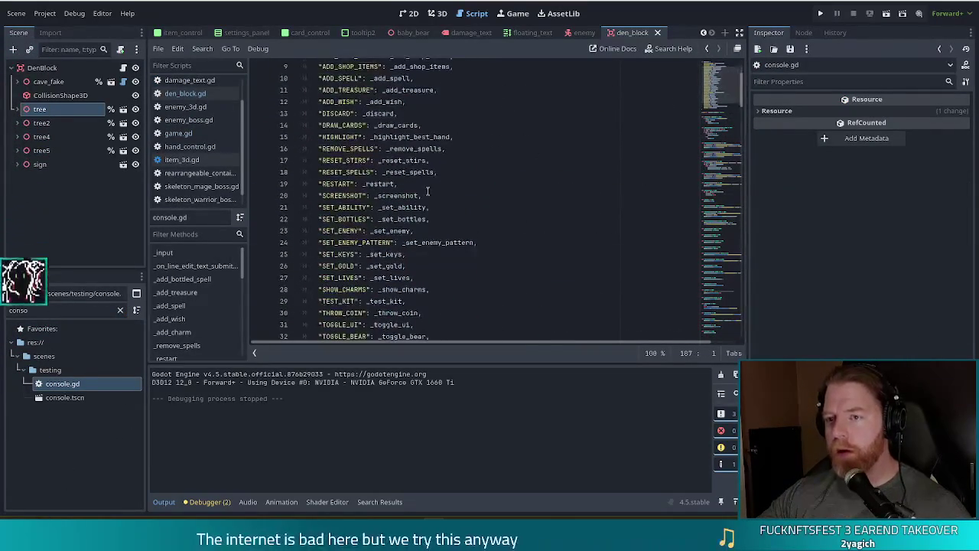
pyautogui.scroll(-2, 428, 191)
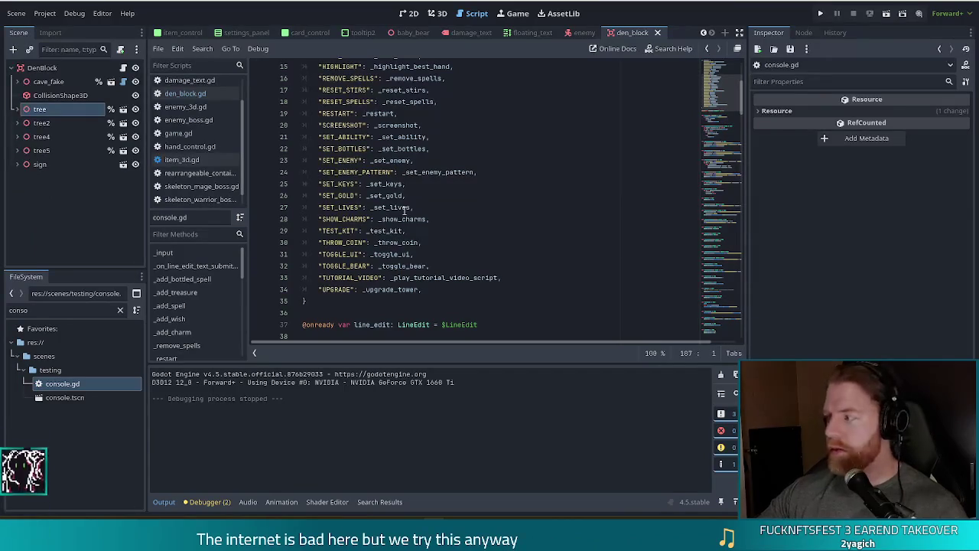
# Duplicate the SET_LIVES entry and turn the copy into "SHAKE": _shake.
pyautogui.click(425, 207)
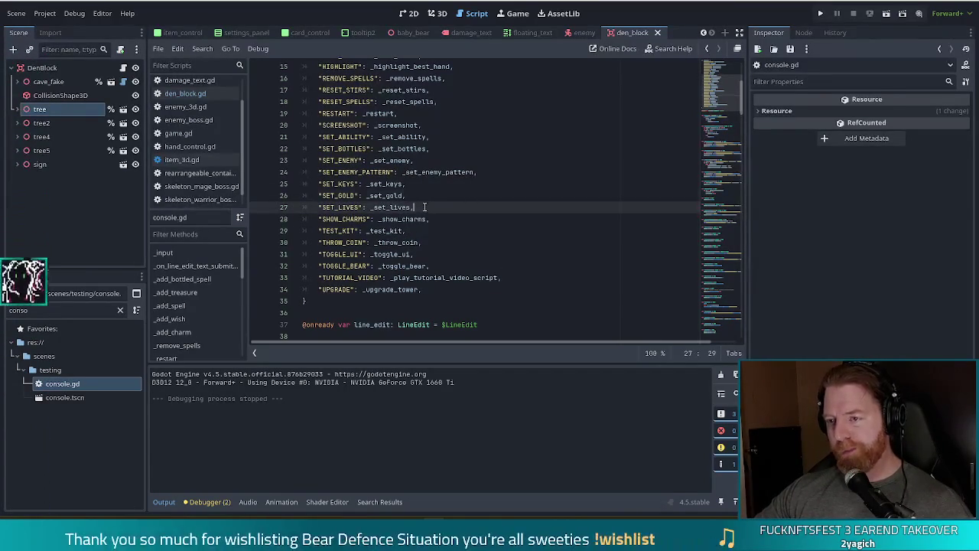
pyautogui.tripleClick(429, 208)
pyautogui.hotkey('ctrl', 'shift', 'd')
pyautogui.click(331, 219)
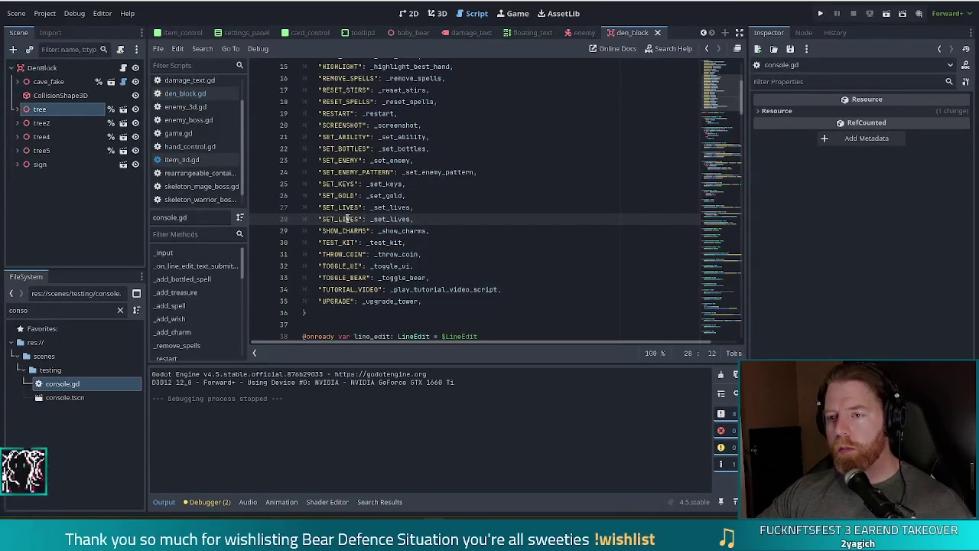
pyautogui.doubleClick(346, 219)
pyautogui.write('SHAKE')
pyautogui.hotkey('ctrl', 's')
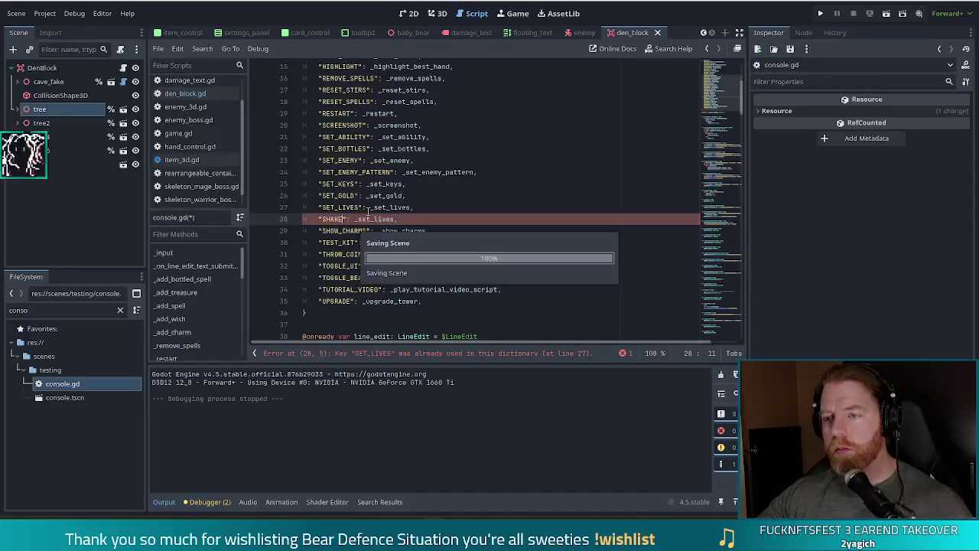
pyautogui.doubleClick(371, 219)
pyautogui.write('_shake')
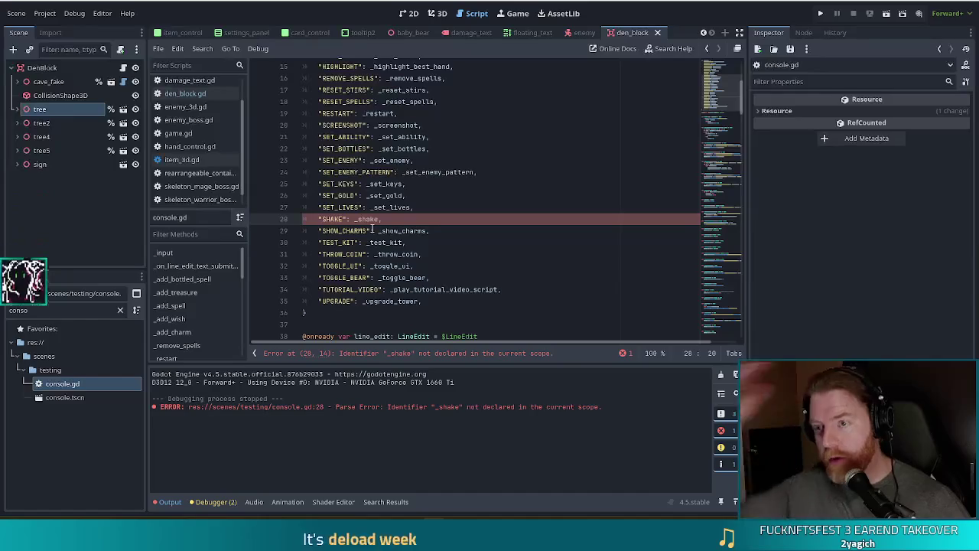
pyautogui.click(184, 94)
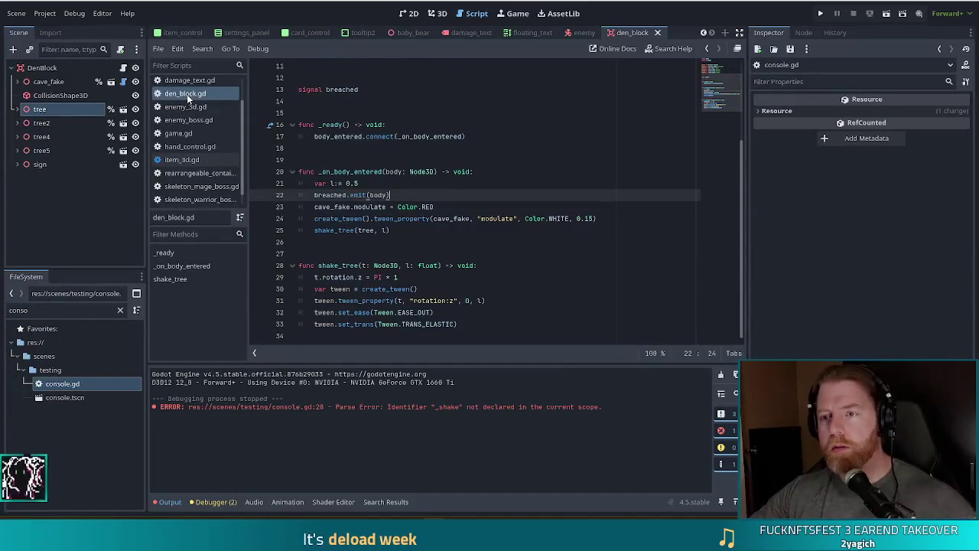
# In console.gd, start func _shake() -> void: below the _set_keys definition.
pyautogui.click(451, 312)
pyautogui.moveTo(454, 254)
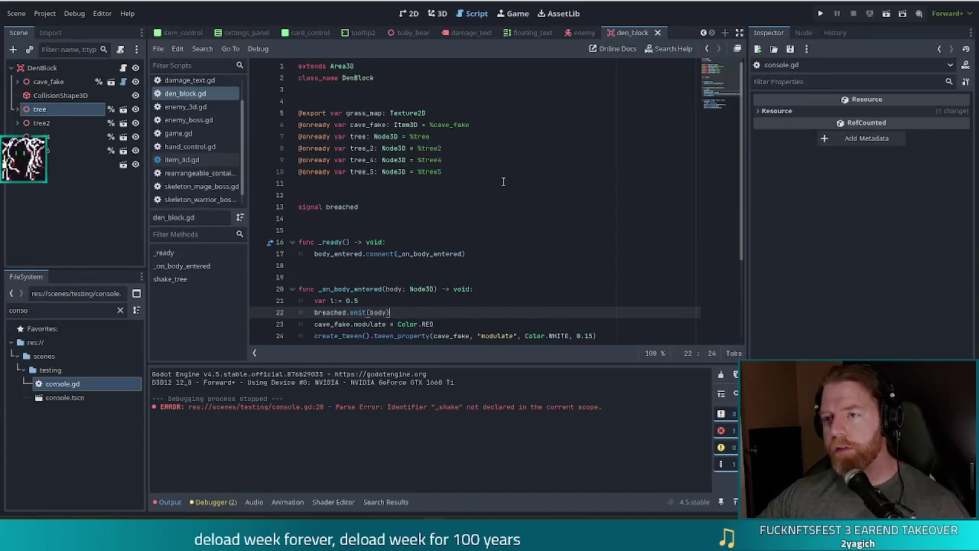
pyautogui.click(707, 49)
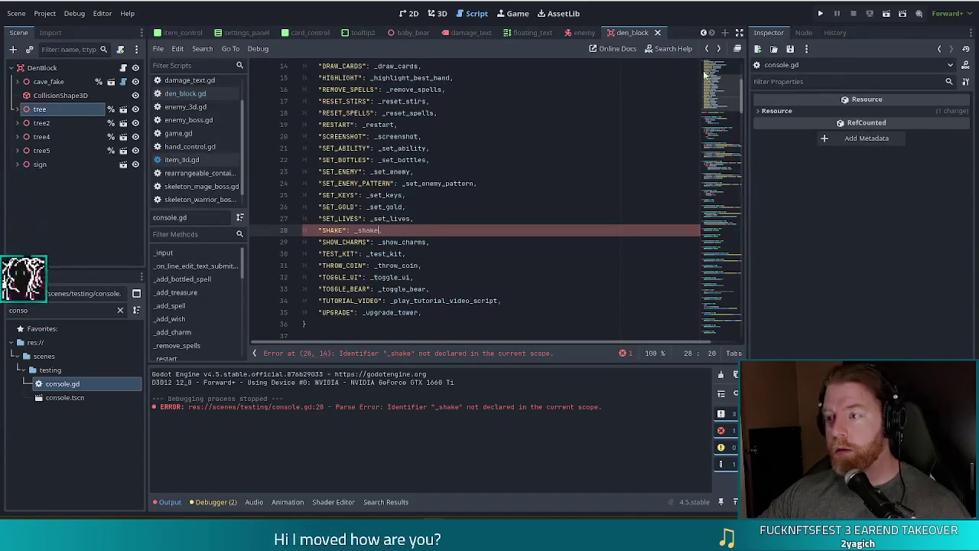
pyautogui.keyDown('ctrl'); pyautogui.click(386, 219); pyautogui.keyUp('ctrl')
pyautogui.click(402, 229)
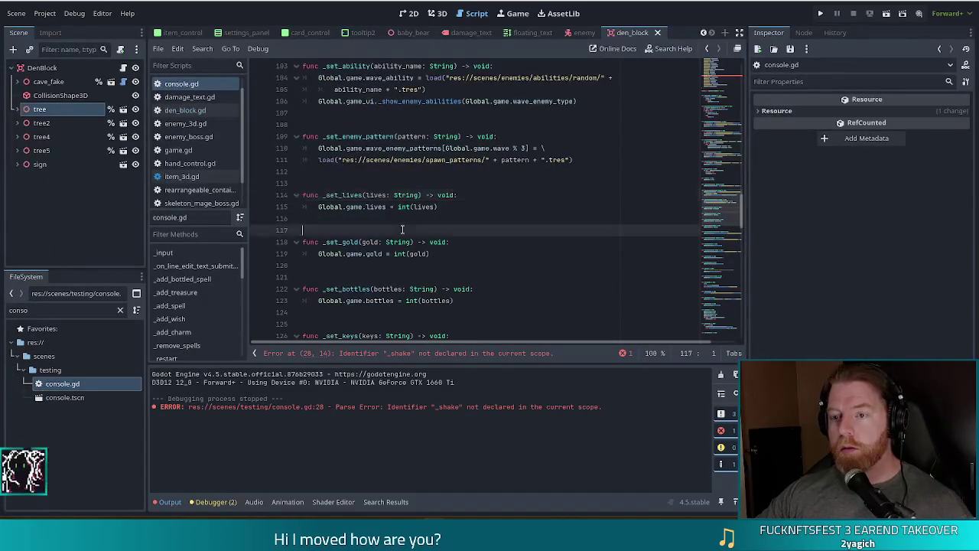
pyautogui.scroll(-5, 401, 230)
pyautogui.click(462, 172)
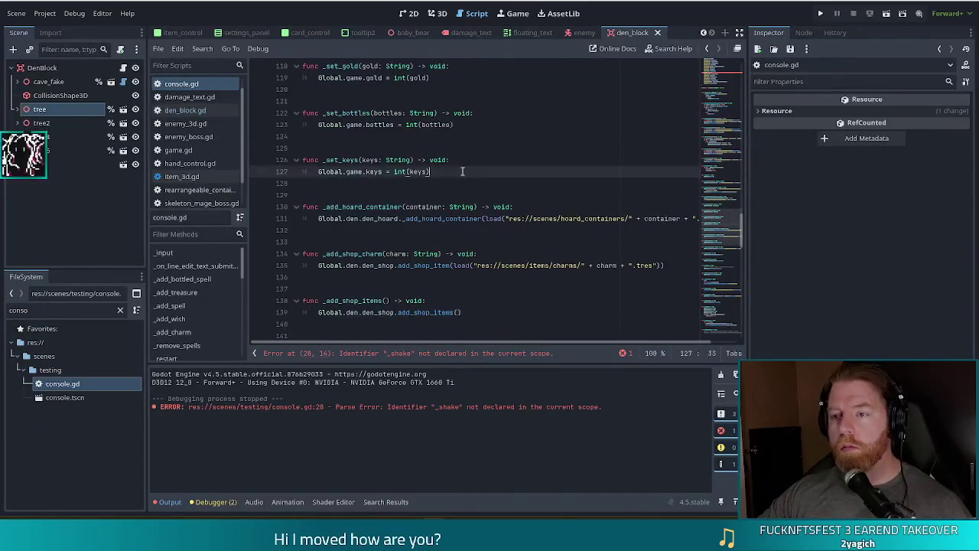
pyautogui.press('Return')
pyautogui.press('Return')
pyautogui.press('Return')
pyautogui.press('BackSpace')
pyautogui.write('func ')
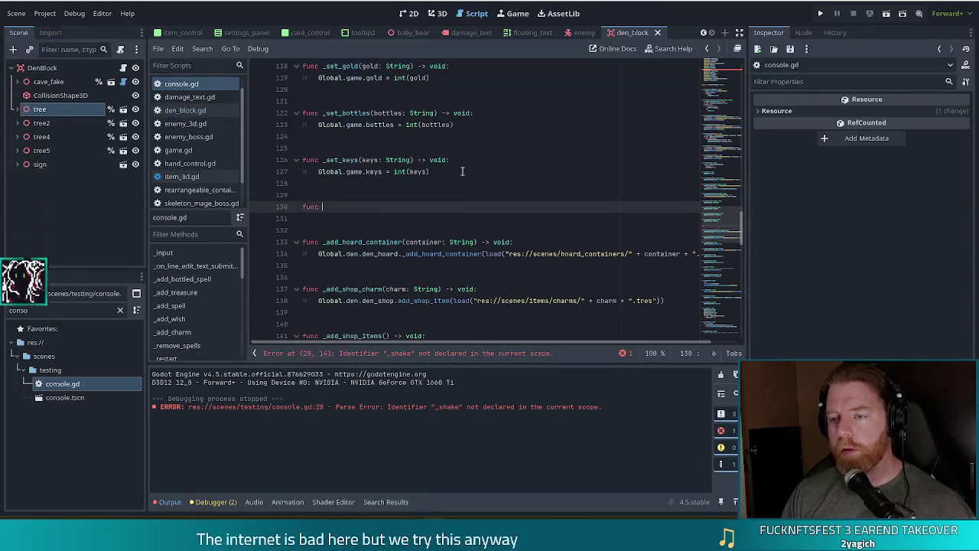
pyautogui.write('_shake()')
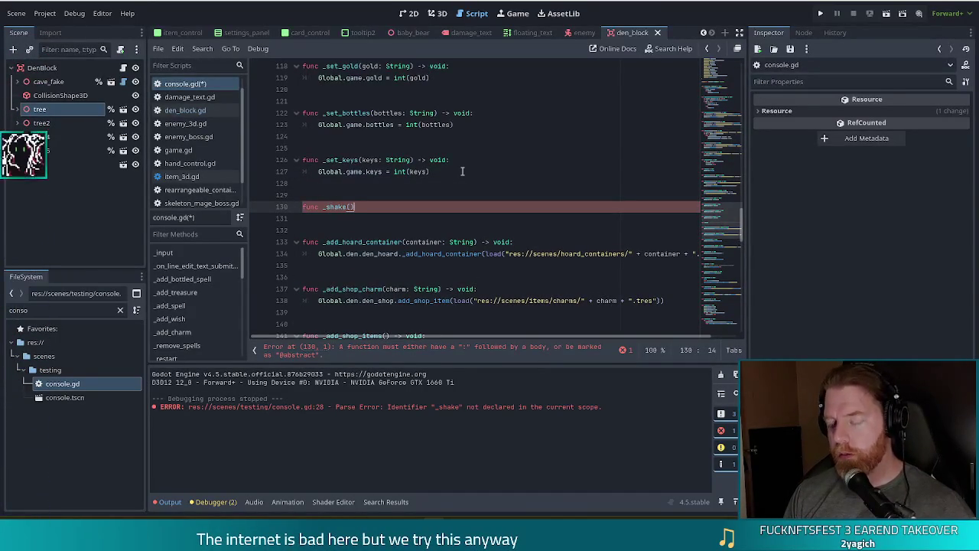
pyautogui.write(' -> void:')
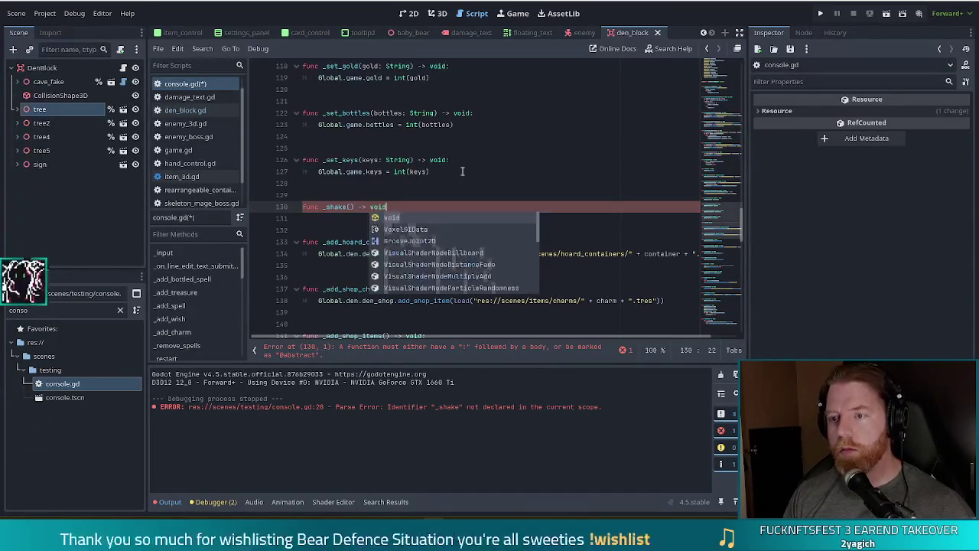
# Begin the _shake body with Global.game.board.object_blocks, after checking shake_tree in den_block.gd.
pyautogui.press('Return')
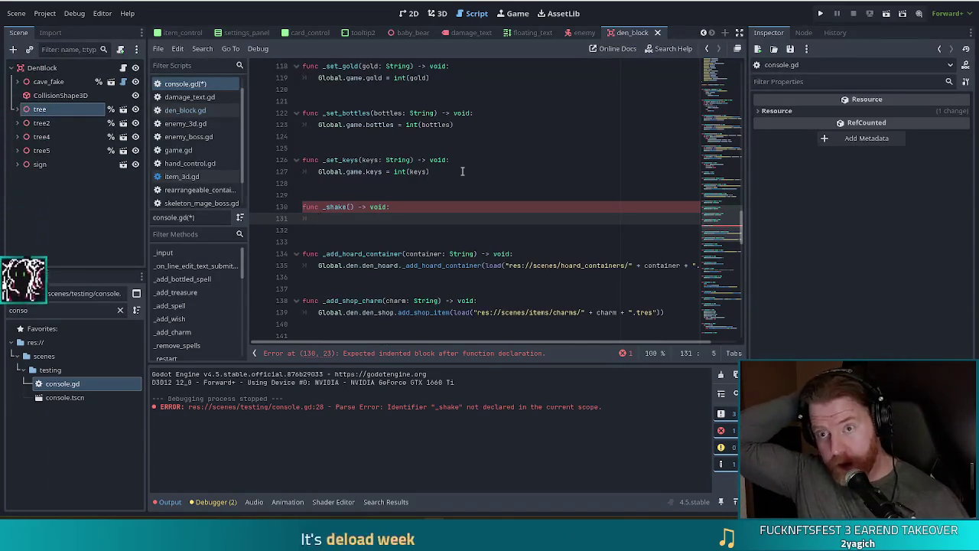
pyautogui.click(182, 112)
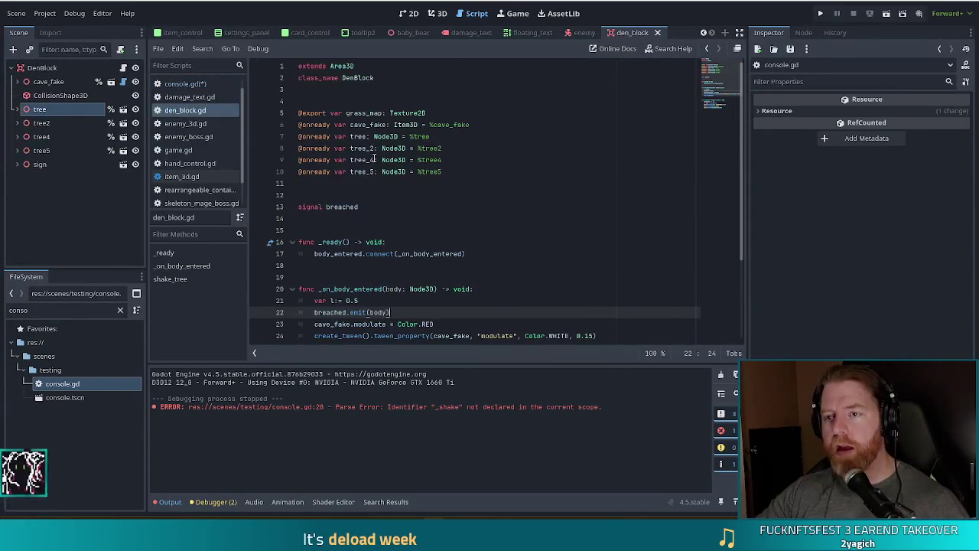
pyautogui.hotkey('alt', 'Left')
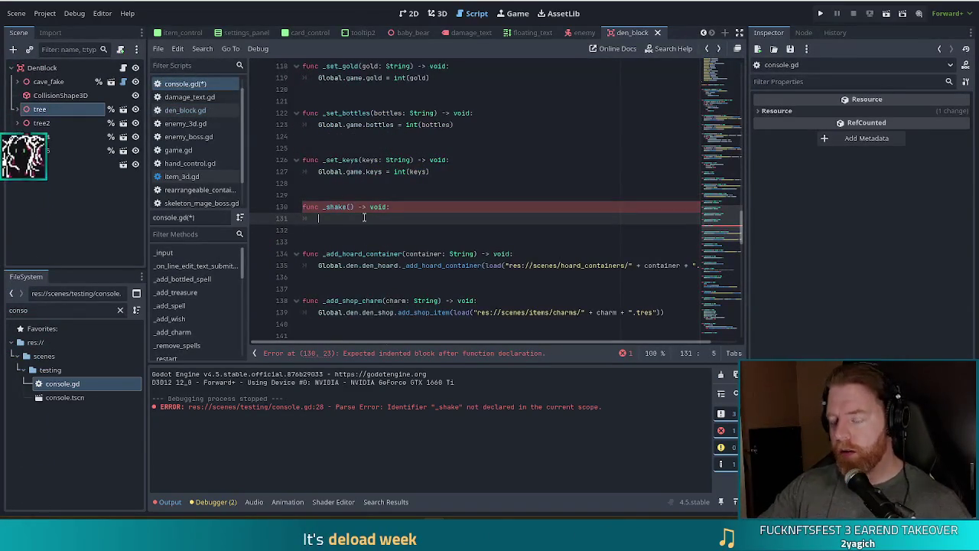
pyautogui.write('Global.game.boar')
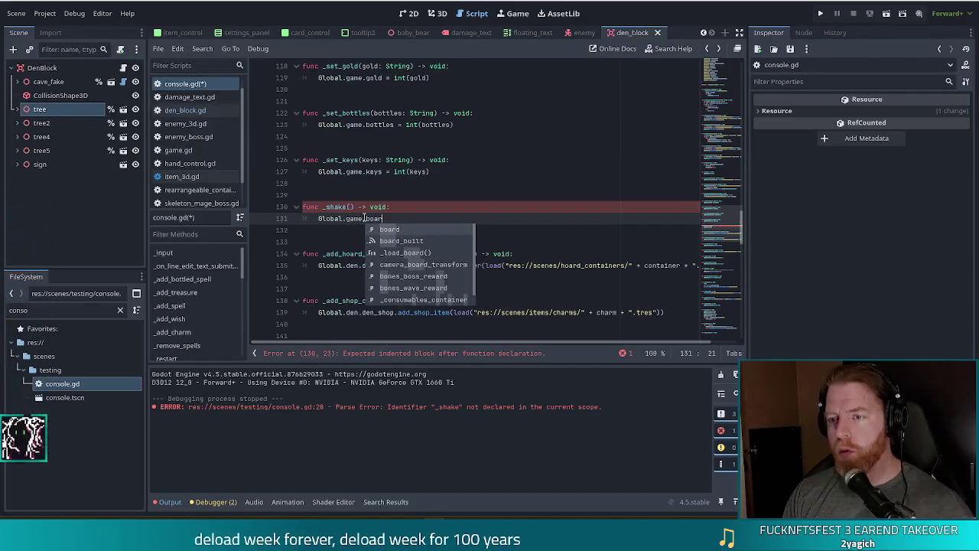
pyautogui.press('Return')
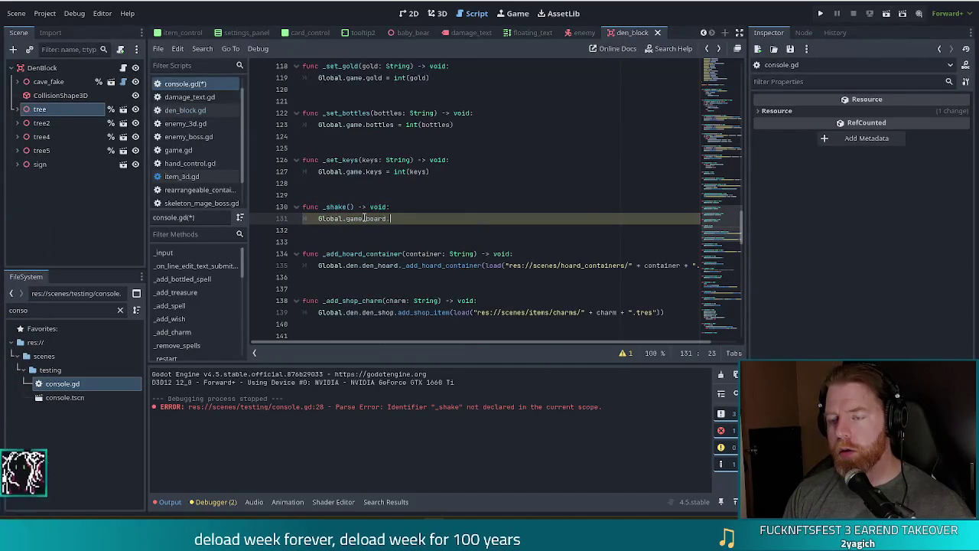
pyautogui.write('ob')
pyautogui.press('Return')
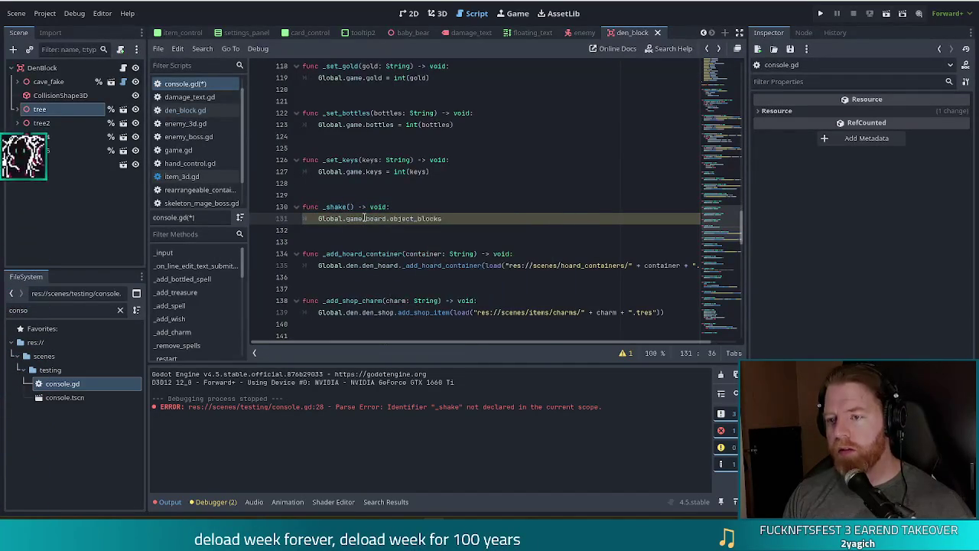
# Loop over object_blocks.values() calling shake_tree on each DenBlock, then save console.gd and run.
pyautogui.write('.get')
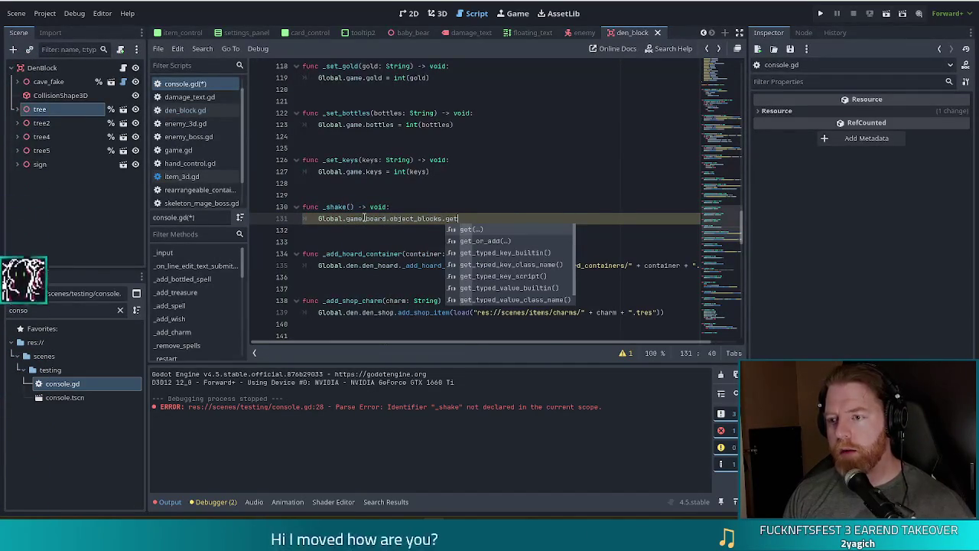
pyautogui.write('_va')
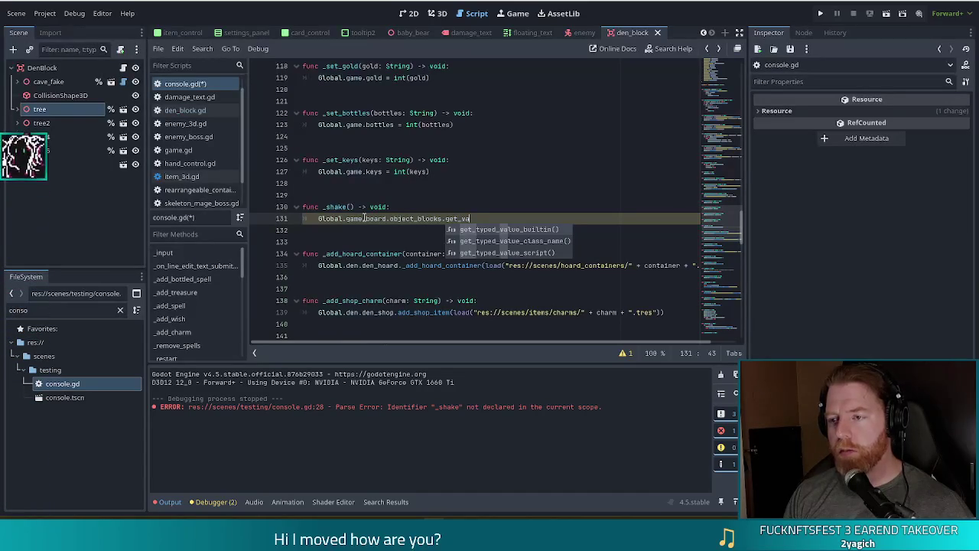
pyautogui.press('BackSpace')
pyautogui.press('BackSpace')
pyautogui.press('BackSpace')
pyautogui.press('BackSpace')
pyautogui.press('BackSpace')
pyautogui.press('BackSpace')
pyautogui.write('value')
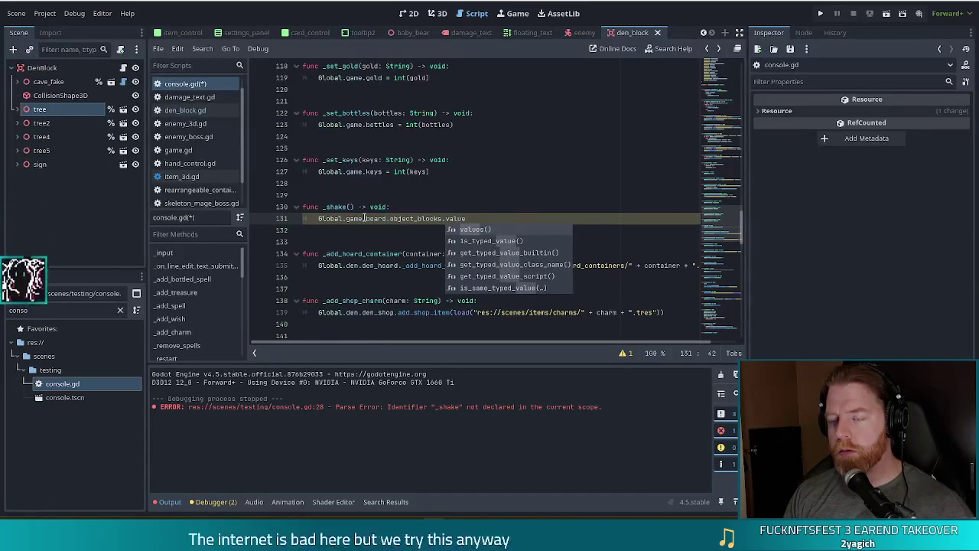
pyautogui.write('()')
pyautogui.write('for o ')
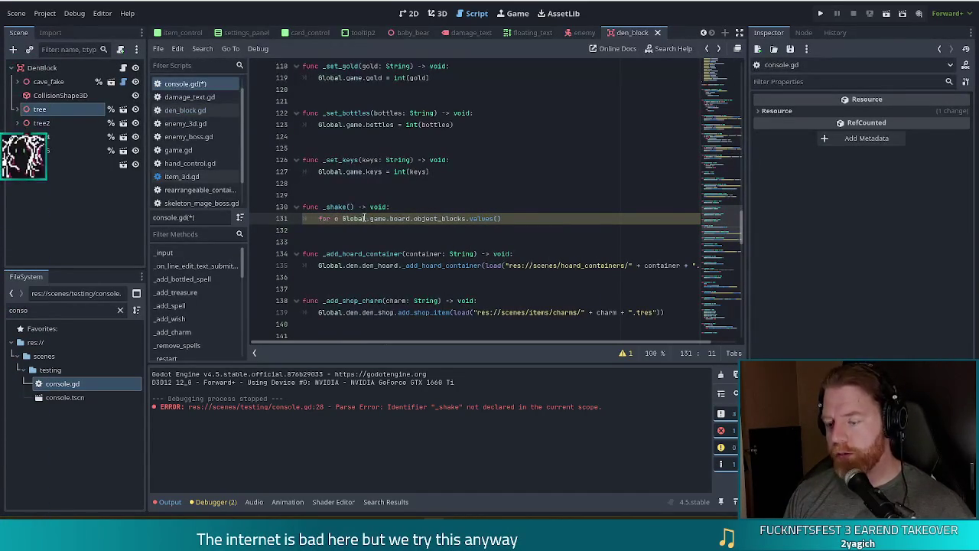
pyautogui.write('in ')
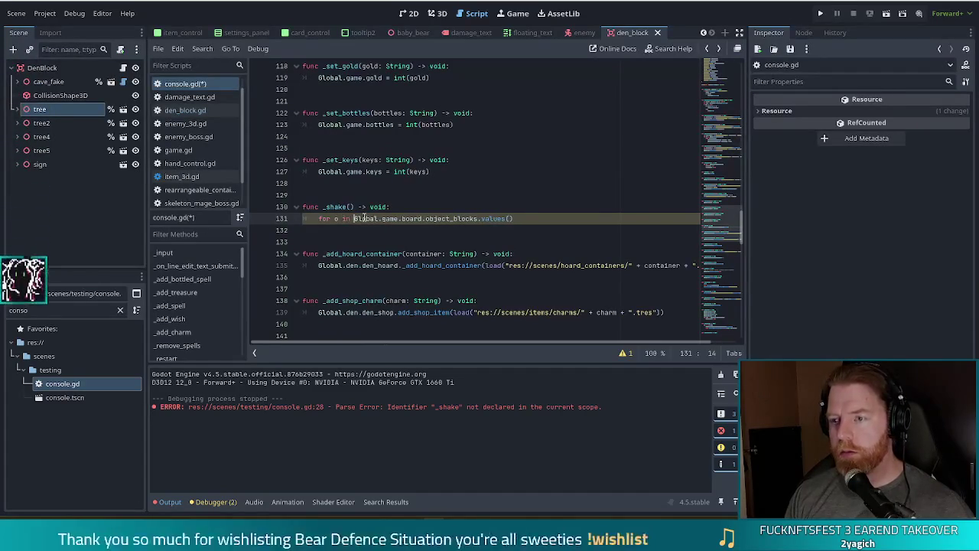
pyautogui.write(':')
pyautogui.press('Return')
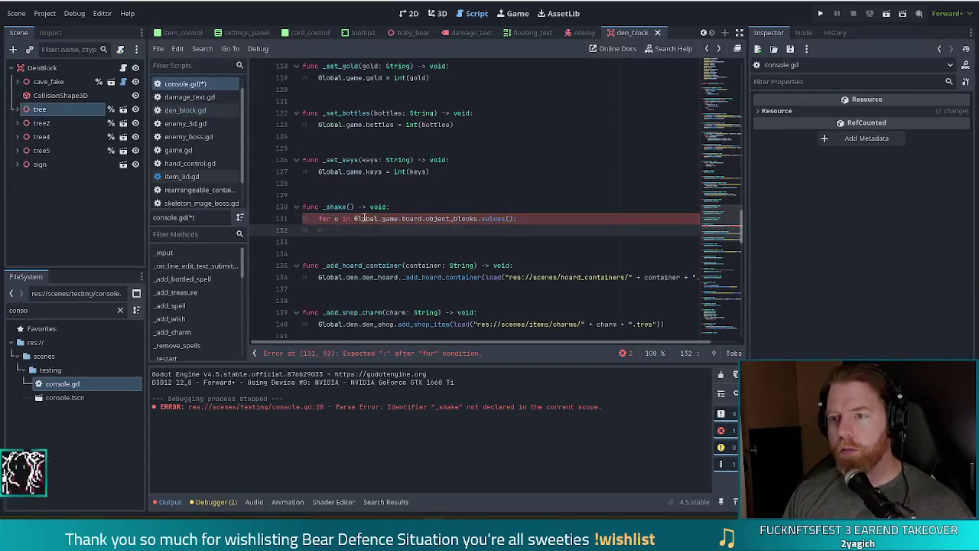
pyautogui.write('if ois DenB')
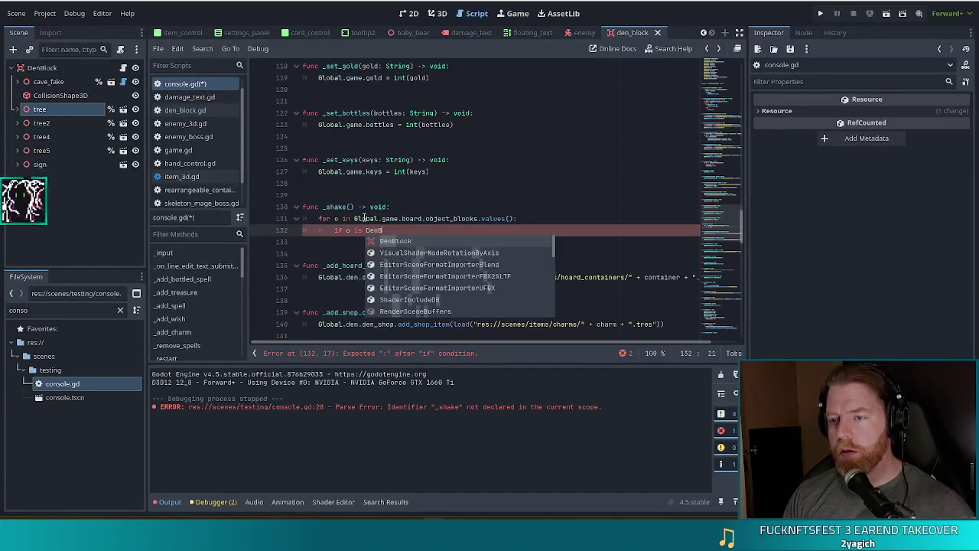
pyautogui.press('Return')
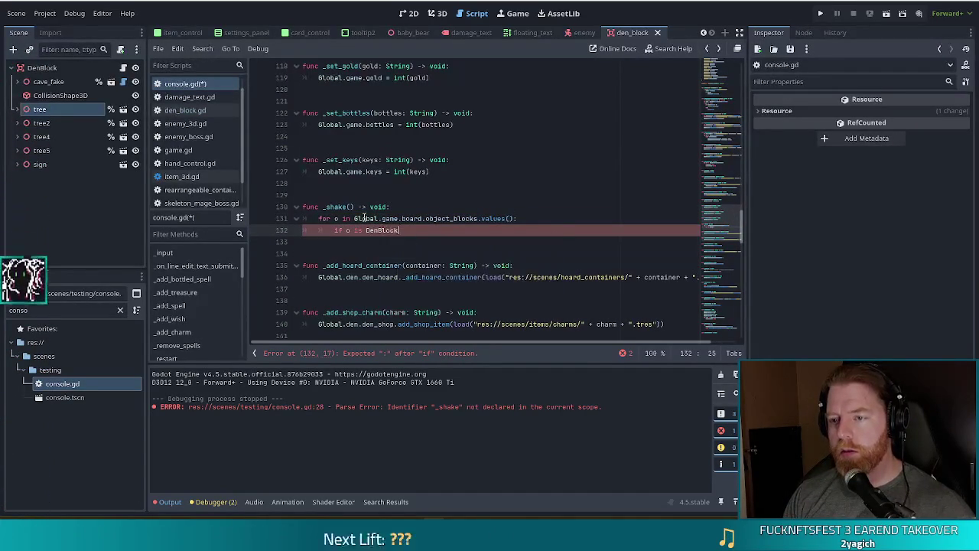
pyautogui.write(':')
pyautogui.press('Return')
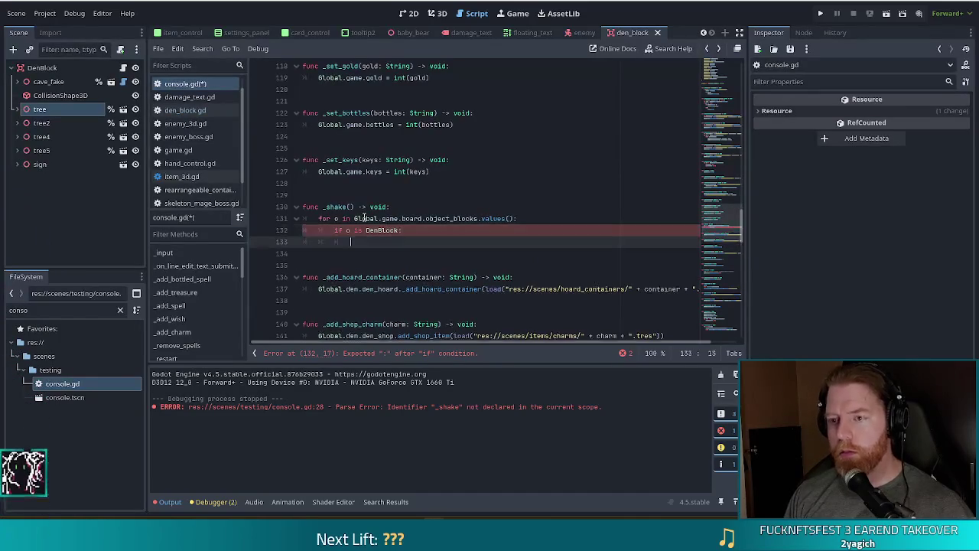
pyautogui.write('o.shake')
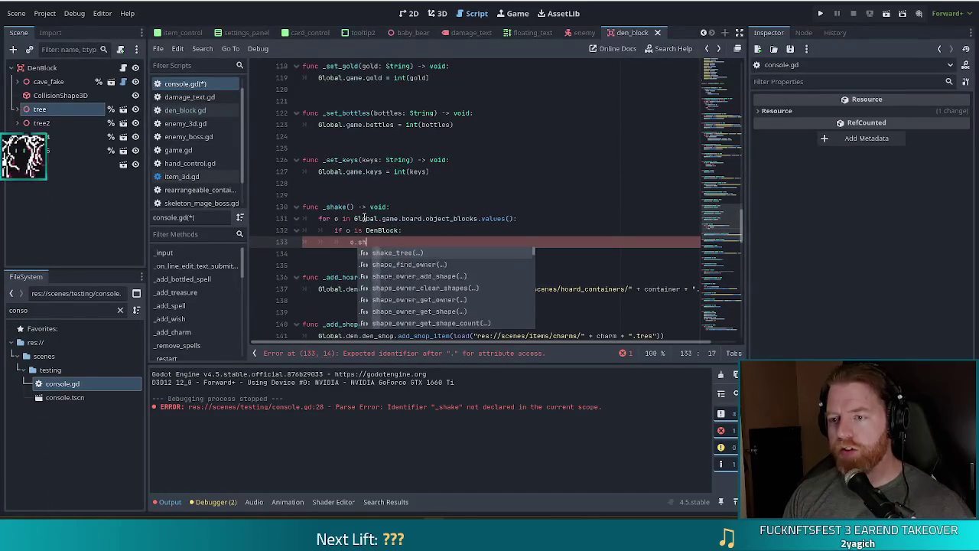
pyautogui.press('Return')
pyautogui.hotkey('ctrl', 's')
pyautogui.press('F5')
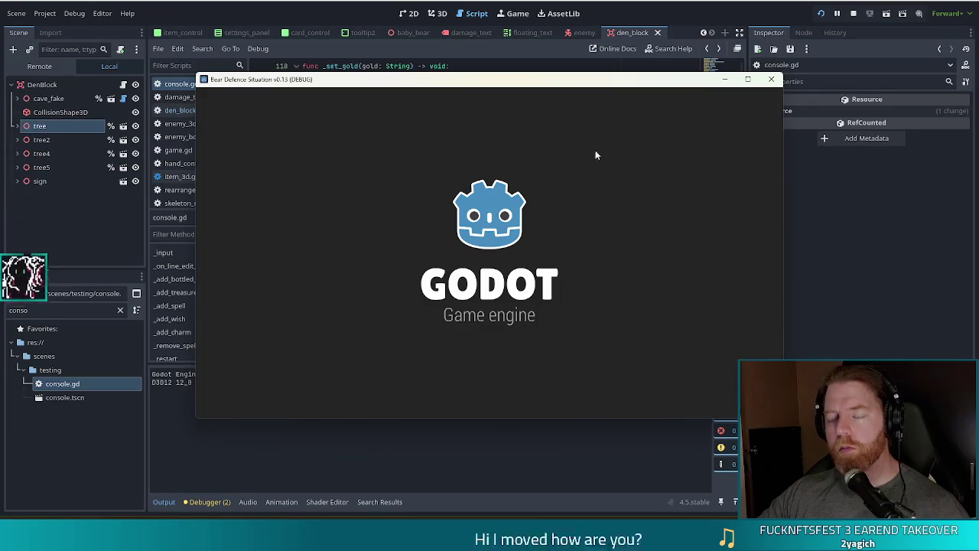
# Start a New Game and enter the shake command in the in-game console.
pyautogui.click(312, 266)
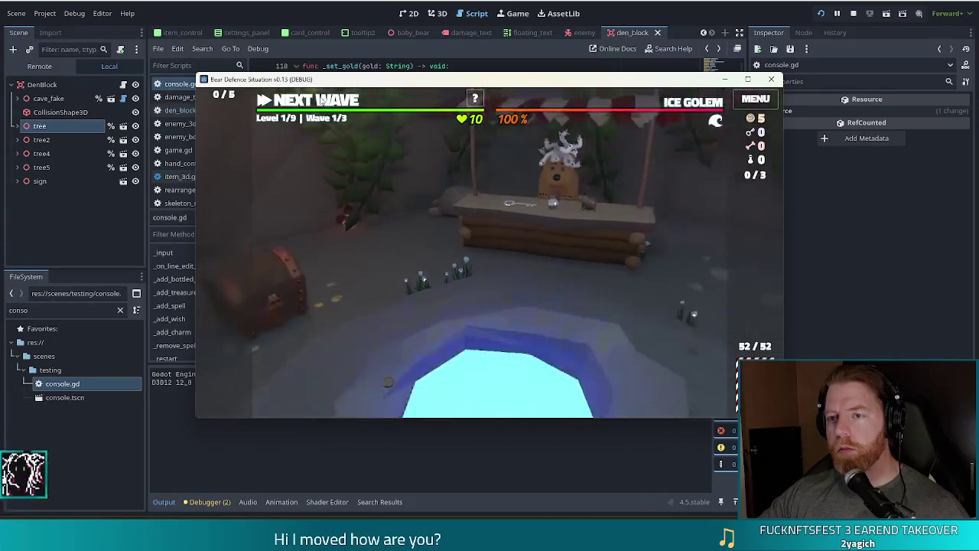
pyautogui.press('`')
pyautogui.write('shake')
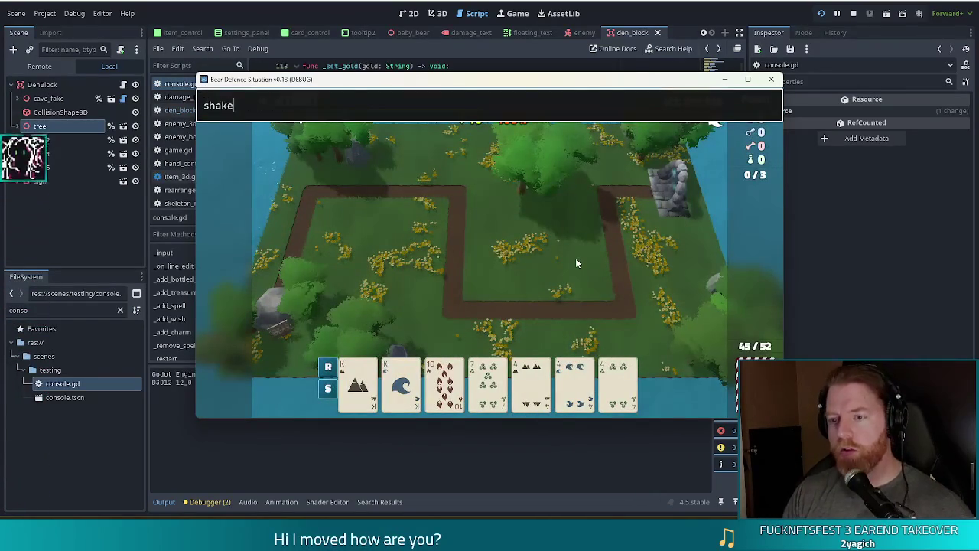
pyautogui.press('Return')
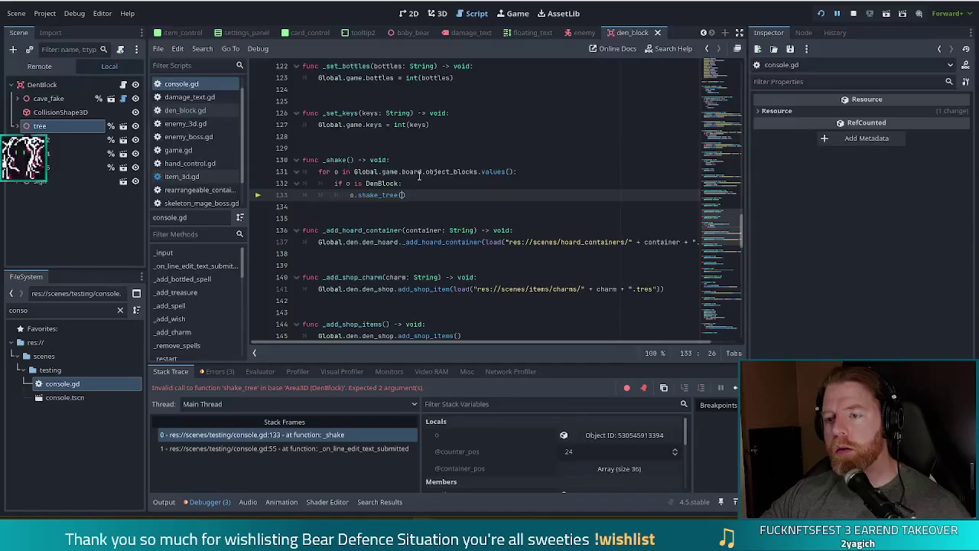
# Change the call to o.shake_tree(o.tree, 0.5), resume the game, and return to the script editor.
pyautogui.write('o.tree')
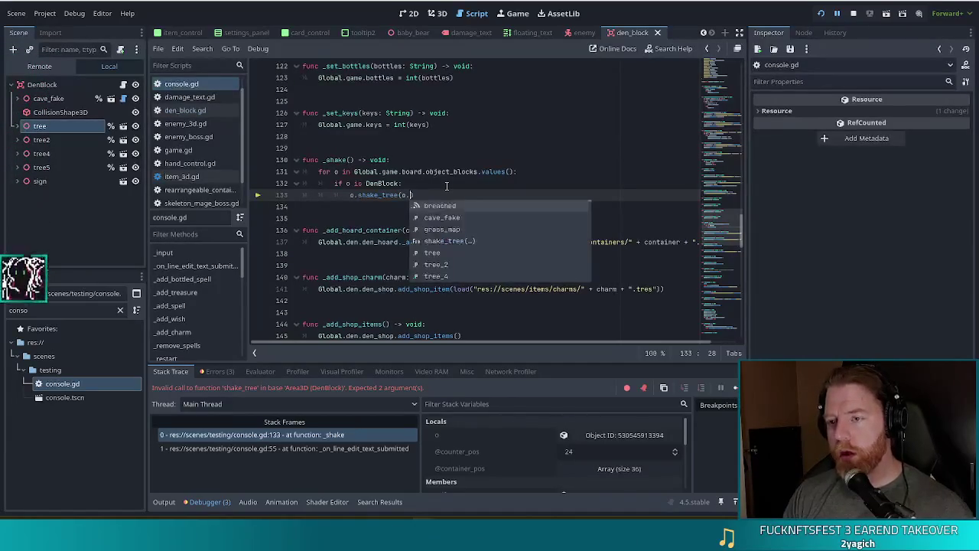
pyautogui.write(', 0.5')
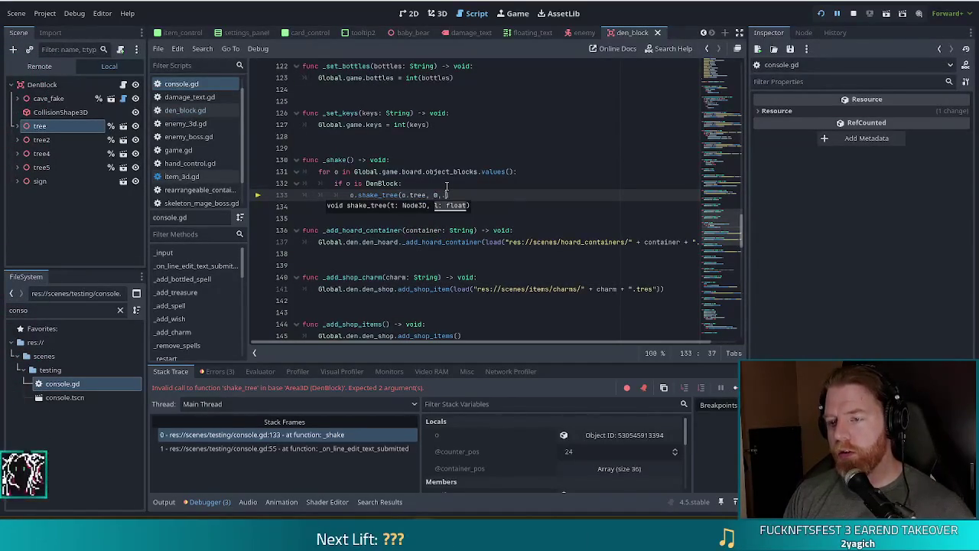
pyautogui.write('.5')
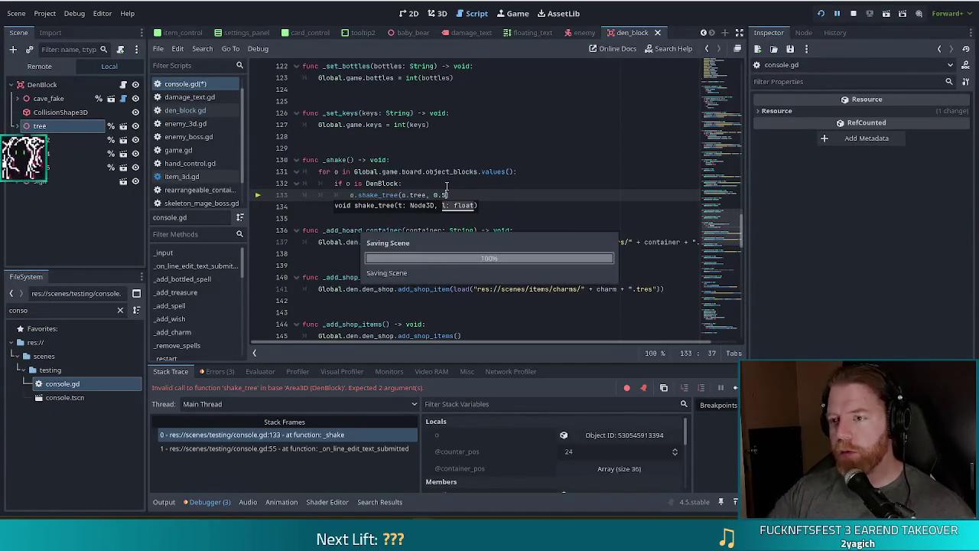
pyautogui.press('F12')
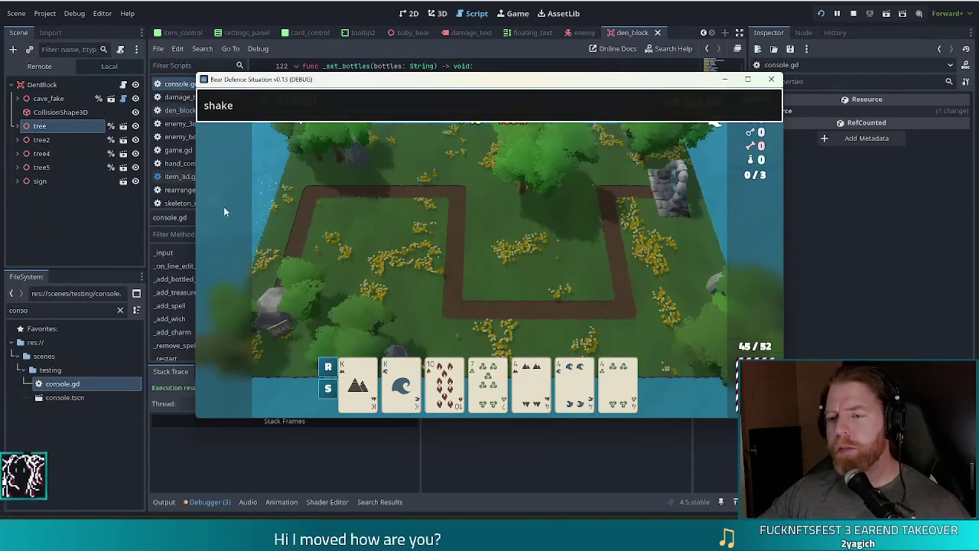
pyautogui.click(327, 5)
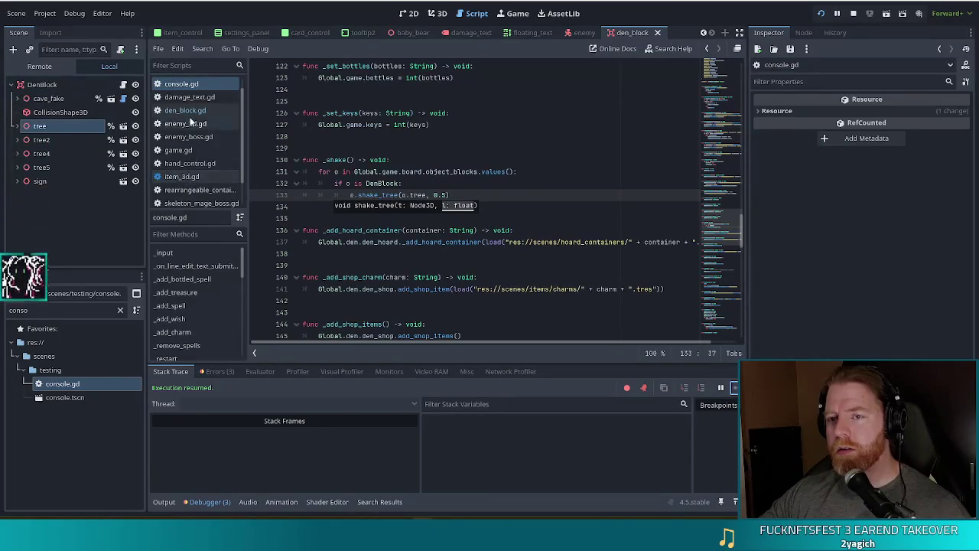
pyautogui.click(181, 176)
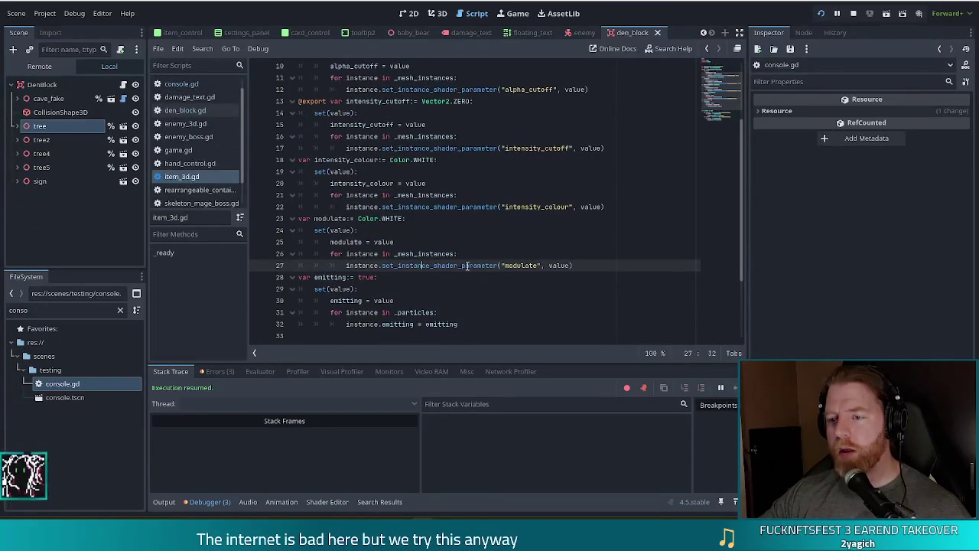
# In den_block.gd, change the tweened property path from rotation:z to position:z.
pyautogui.scroll(-2, 468, 266)
pyautogui.scroll(1, 468, 265)
pyautogui.click(186, 111)
pyautogui.click(427, 285)
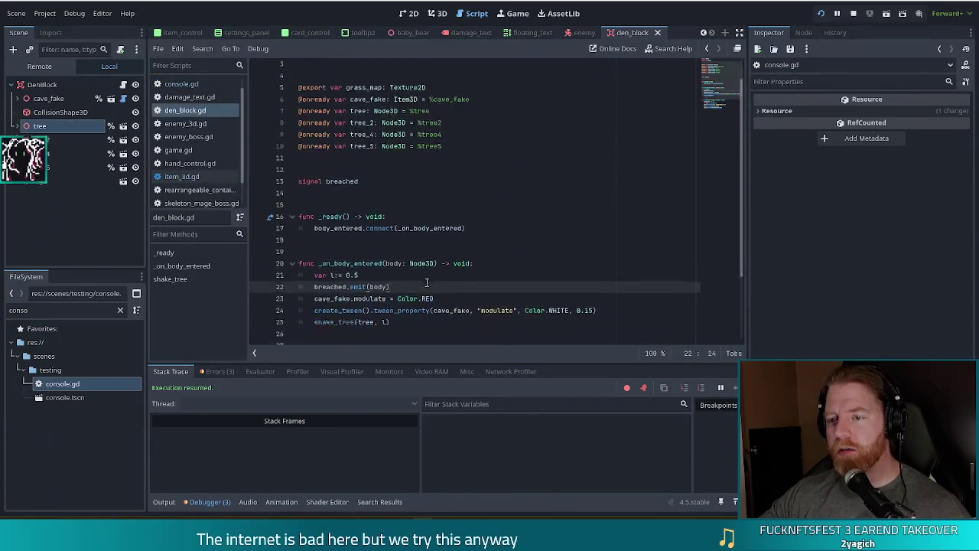
pyautogui.scroll(-3, 427, 283)
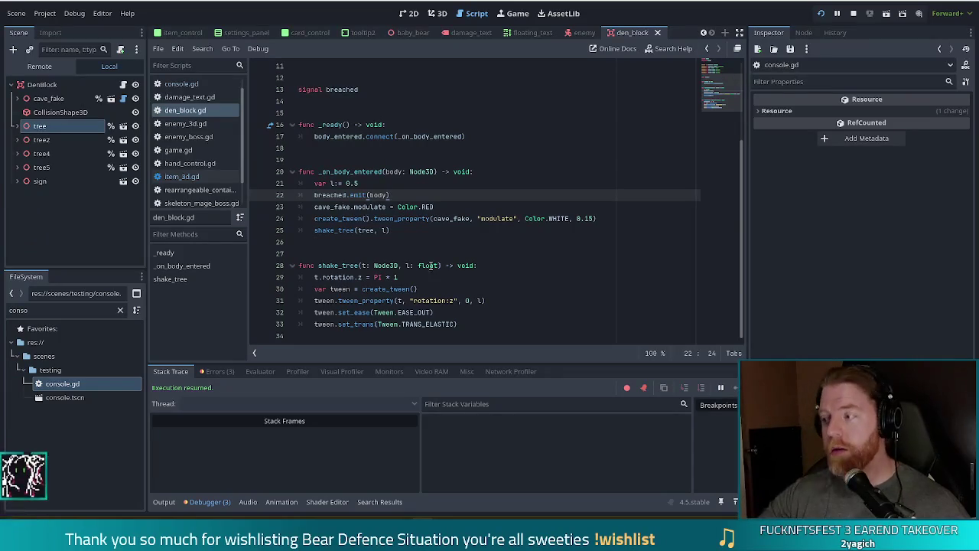
pyautogui.doubleClick(447, 300)
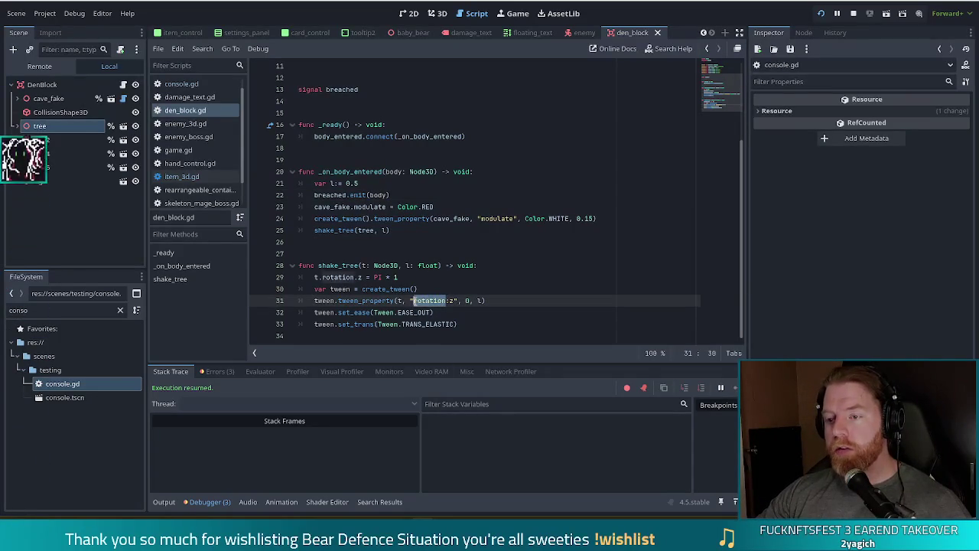
pyautogui.write('posi')
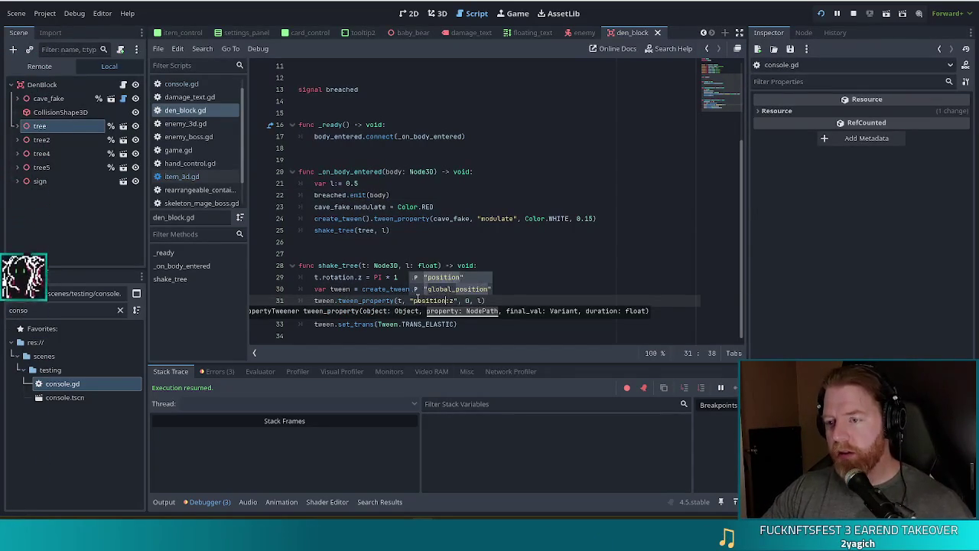
pyautogui.press('Return')
# Replace the PI rotation on line 29 with t.position.z = 1.0.
pyautogui.click(490, 277)
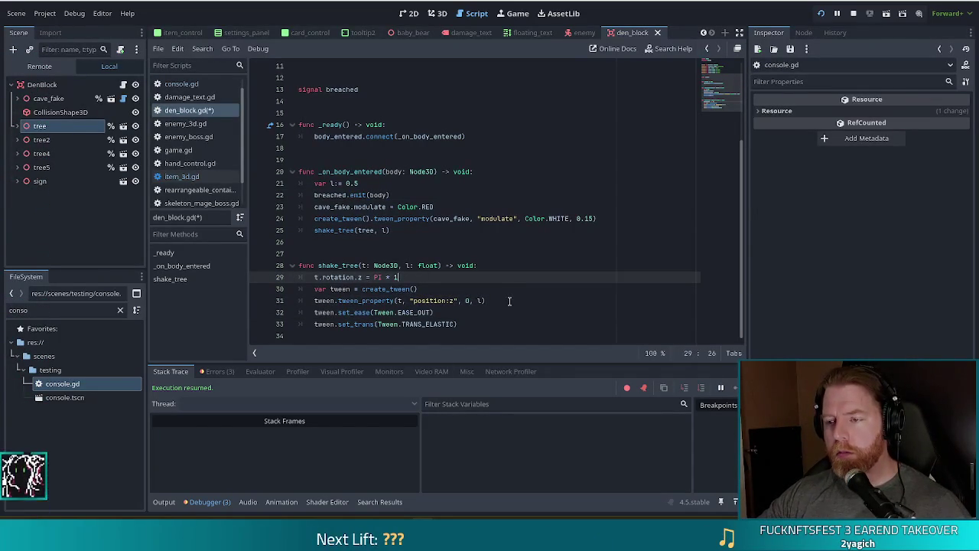
pyautogui.doubleClick(337, 277)
pyautogui.write('posi')
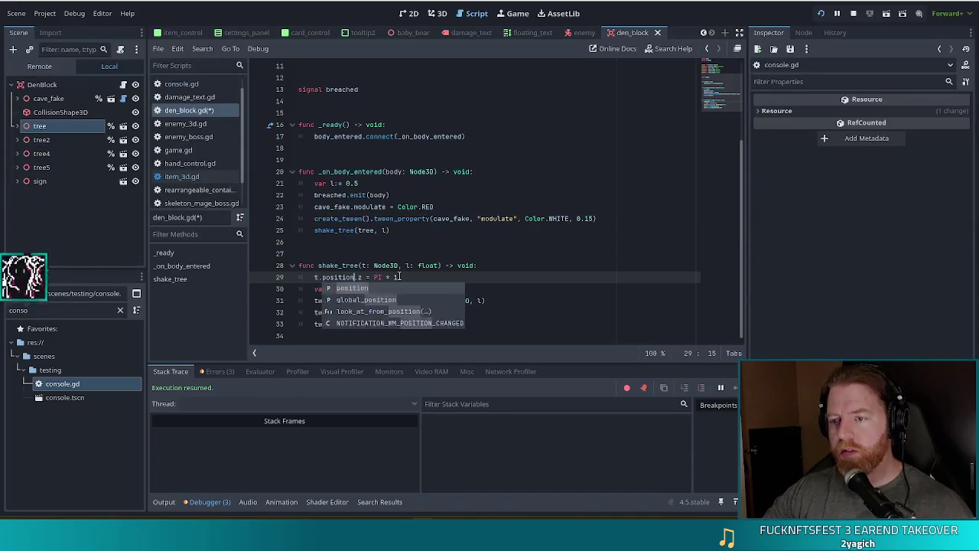
pyautogui.press('Return')
pyautogui.click(396, 277)
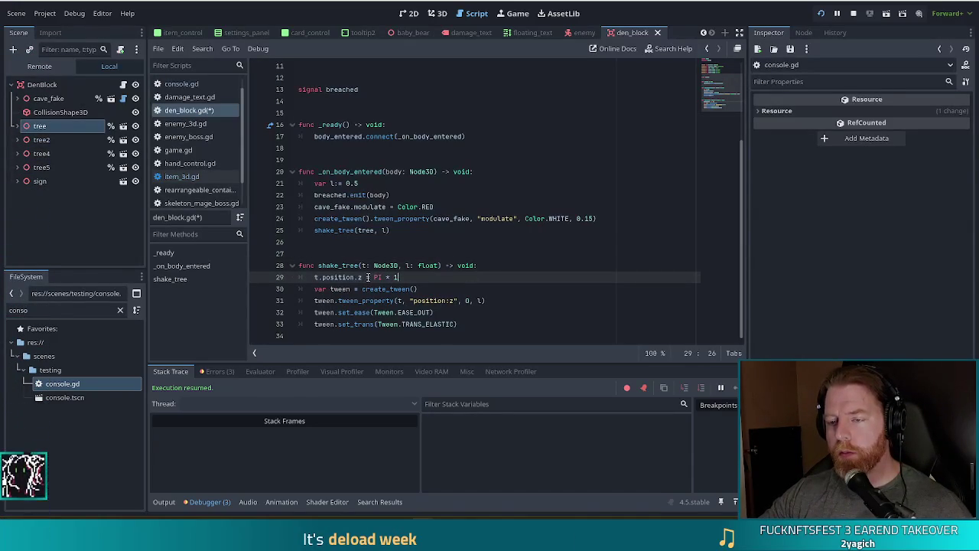
pyautogui.keyDown('shift'); pyautogui.click(368, 277); pyautogui.keyUp('shift')
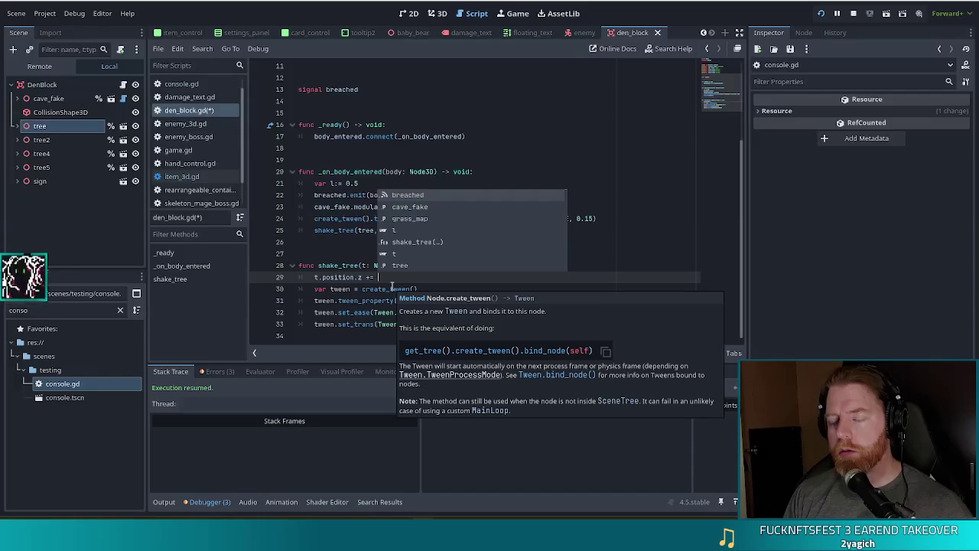
pyautogui.press('BackSpace')
pyautogui.press('BackSpace')
pyautogui.press('BackSpace')
pyautogui.write('= ')
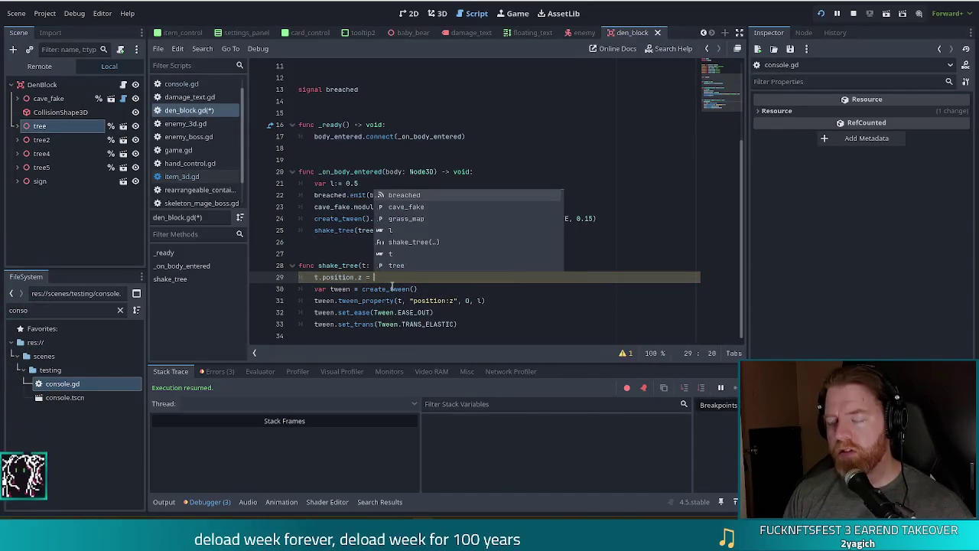
pyautogui.write('10')
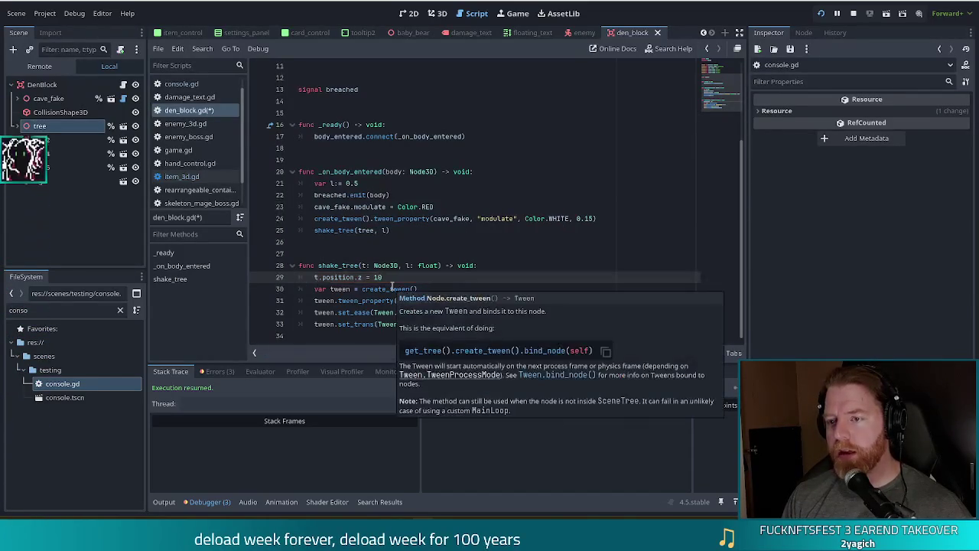
pyautogui.press('BackSpace')
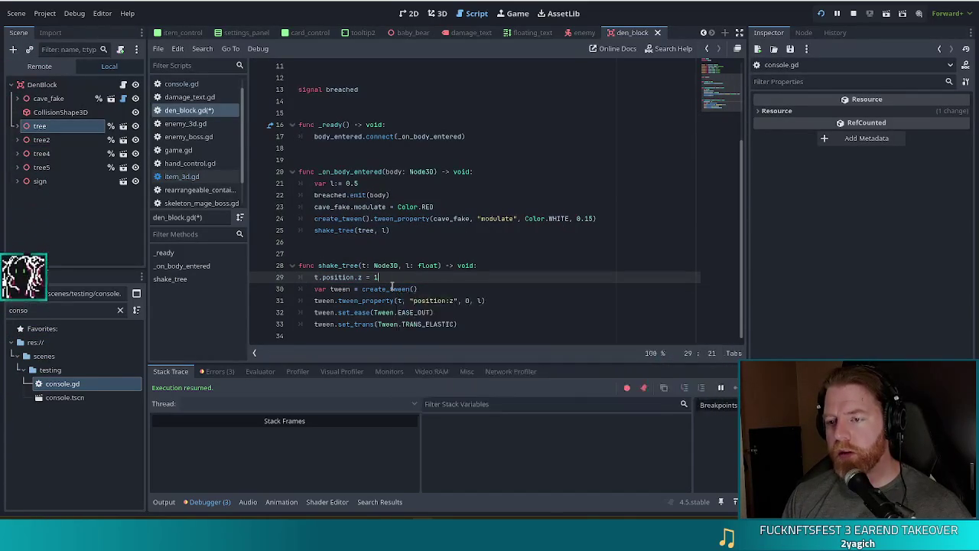
pyautogui.write('.0')
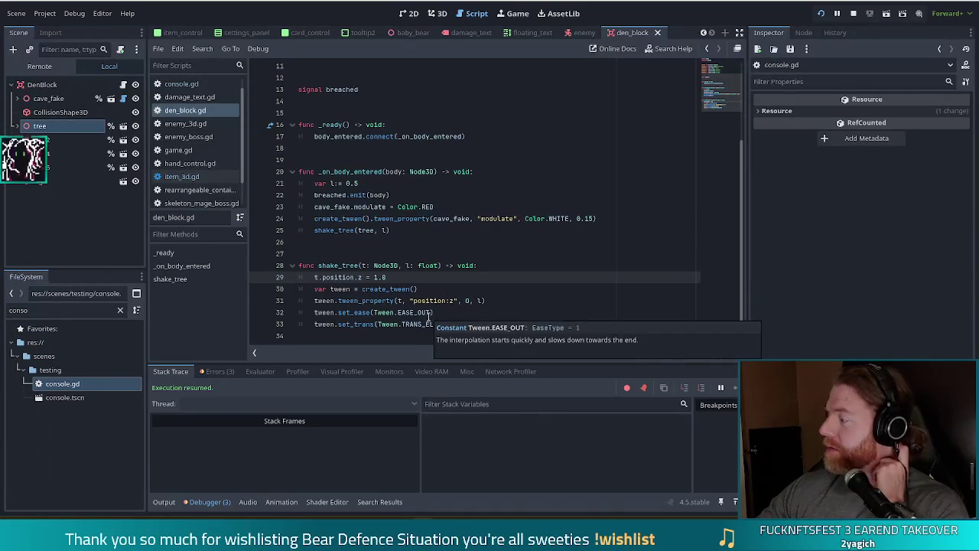
pyautogui.click(441, 325)
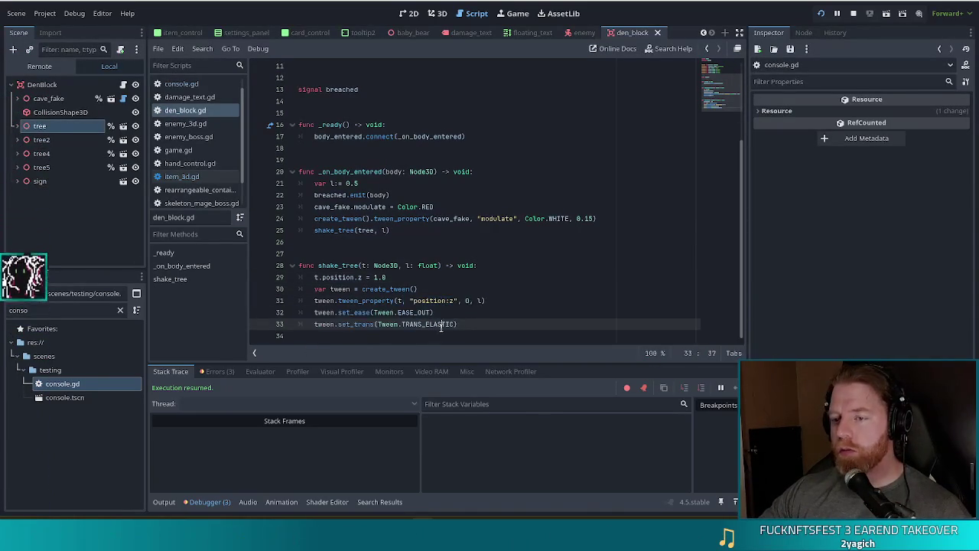
pyautogui.moveTo(457, 325); pyautogui.dragTo(373, 312)
pyautogui.click(394, 312)
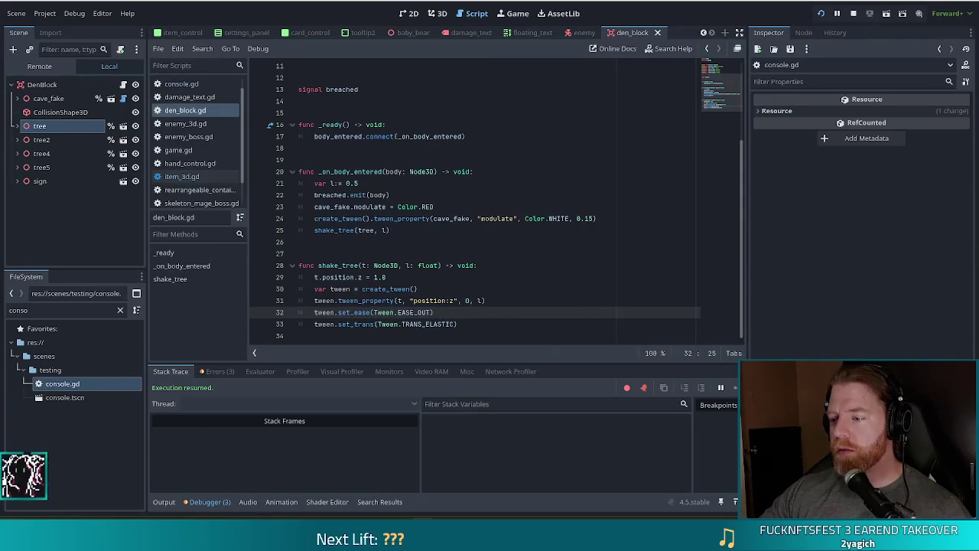
pyautogui.hotkey('alt', 'Tab')
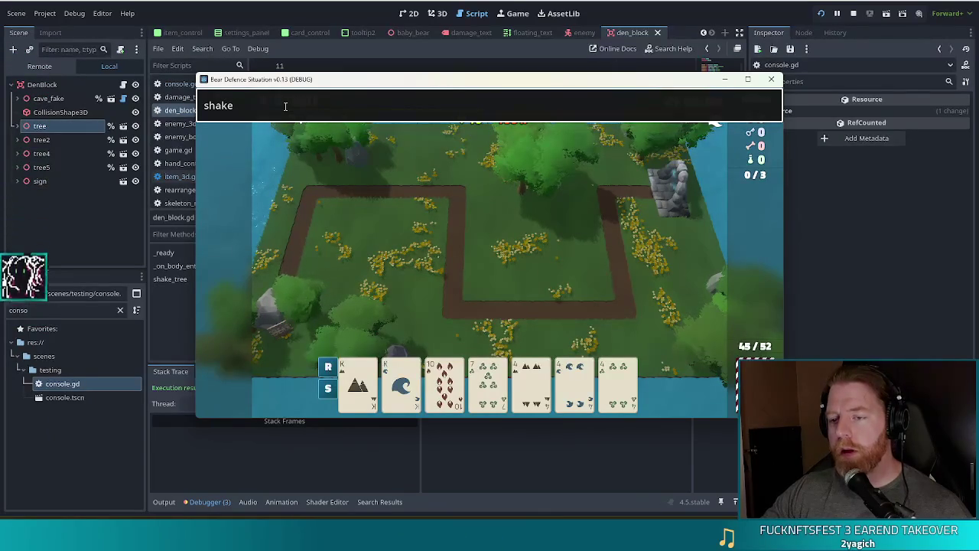
pyautogui.click(246, 3)
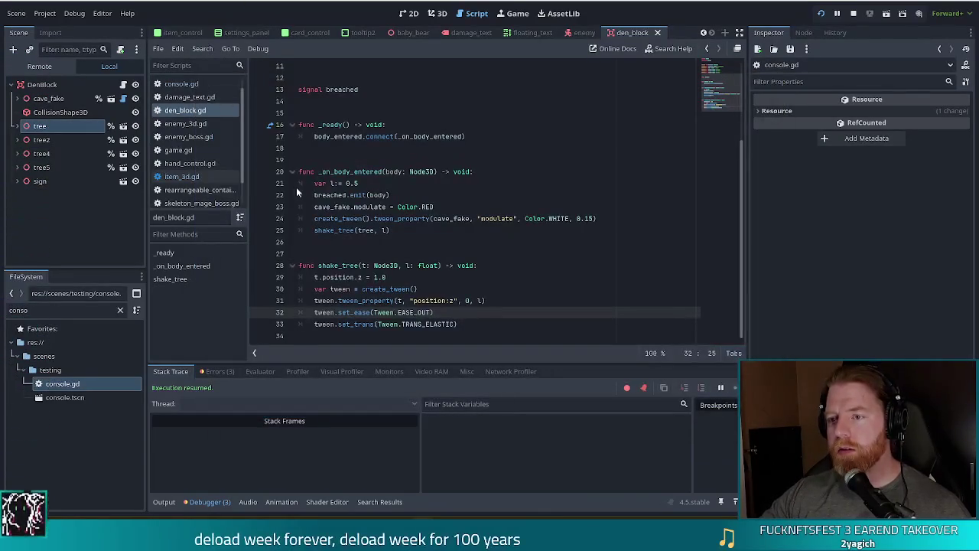
pyautogui.rightClick(463, 328)
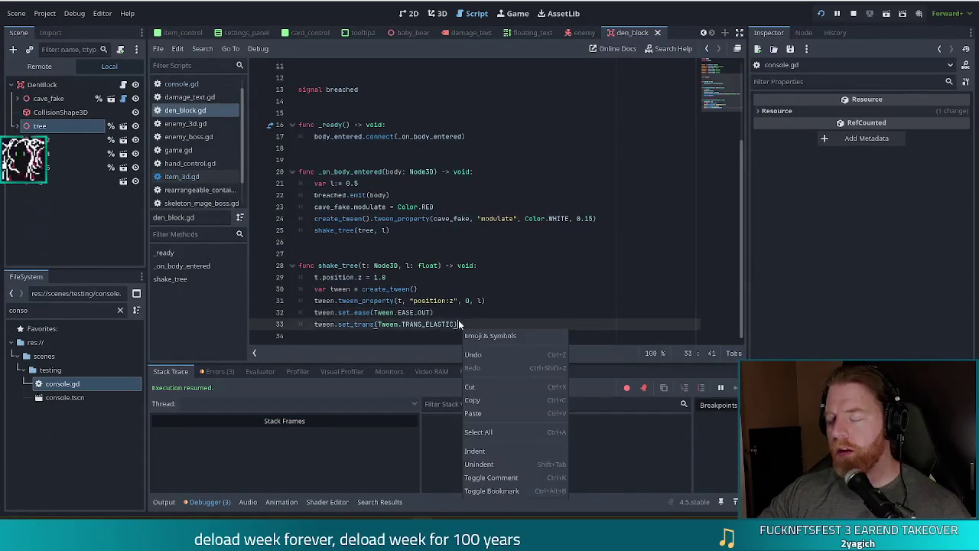
pyautogui.press('Escape')
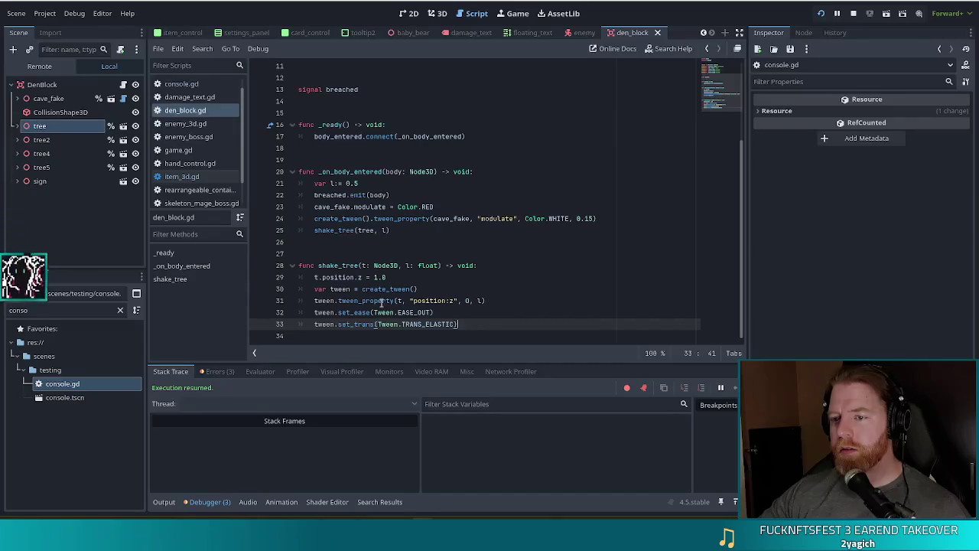
pyautogui.click(495, 305)
pyautogui.click(398, 312)
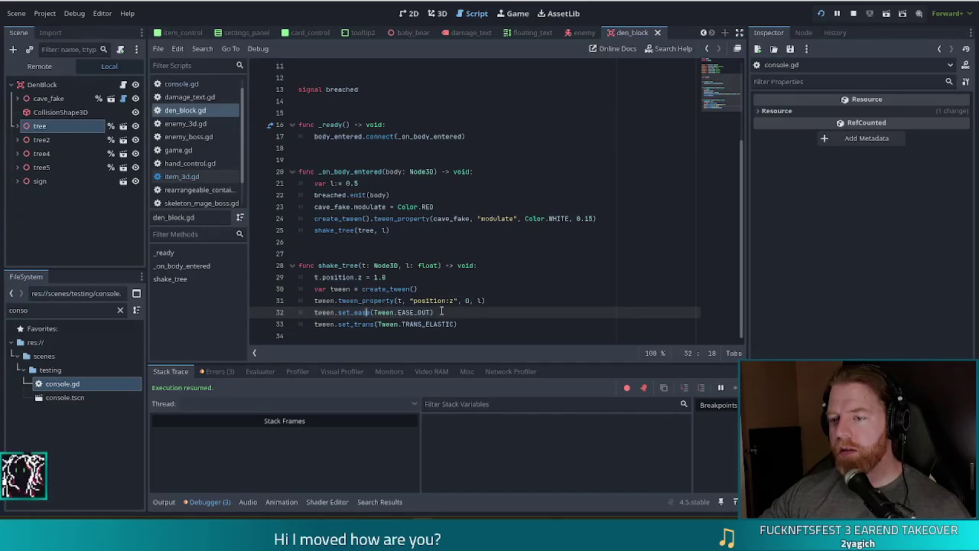
pyautogui.moveTo(458, 324); pyautogui.dragTo(504, 304)
# Move the set_ease and set_trans lines above the tween_property call in shake_tree.
pyautogui.hotkey('ctrl', 'x')
pyautogui.click(434, 288)
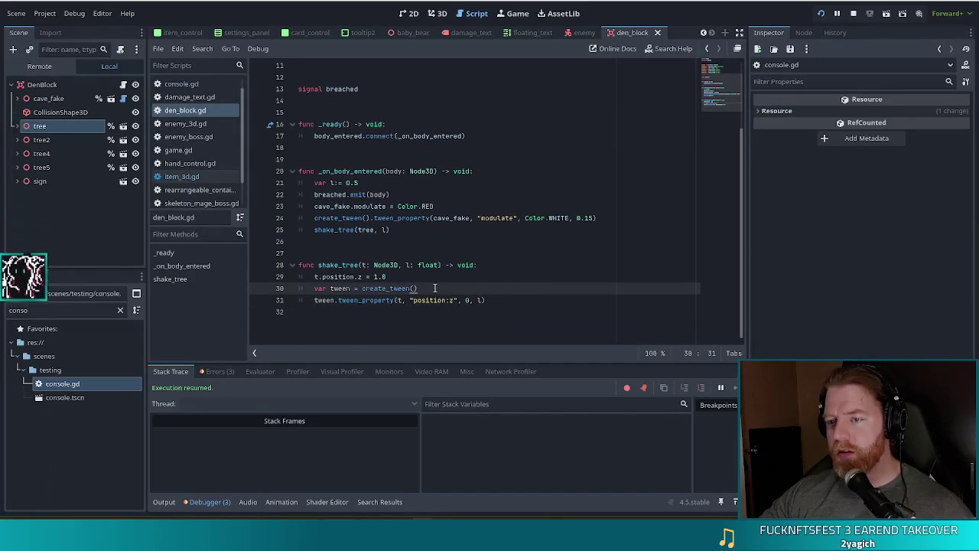
pyautogui.hotkey('ctrl', 'v')
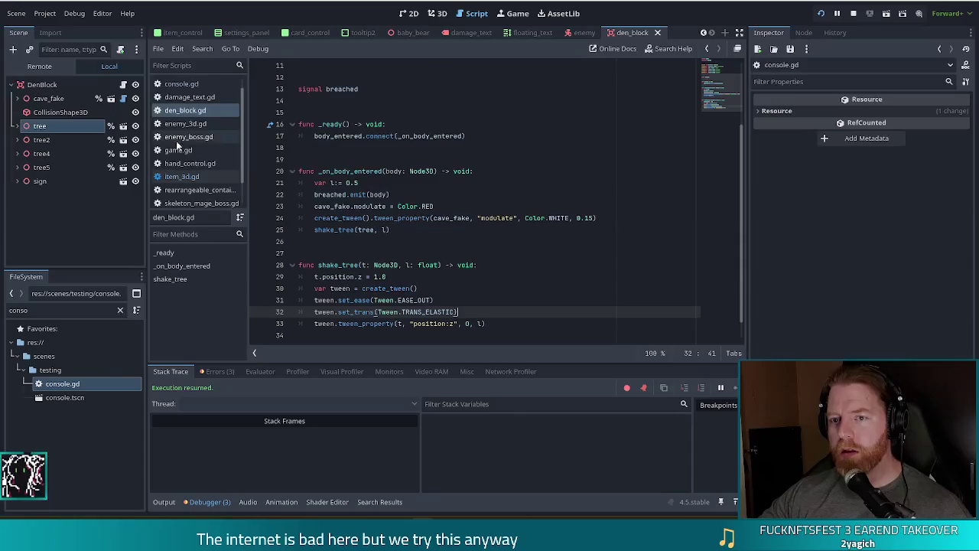
# Compare with game.gd's create_tween code on line 607, then return to den_block.gd.
pyautogui.scroll(1, 201, 156)
pyautogui.click(178, 164)
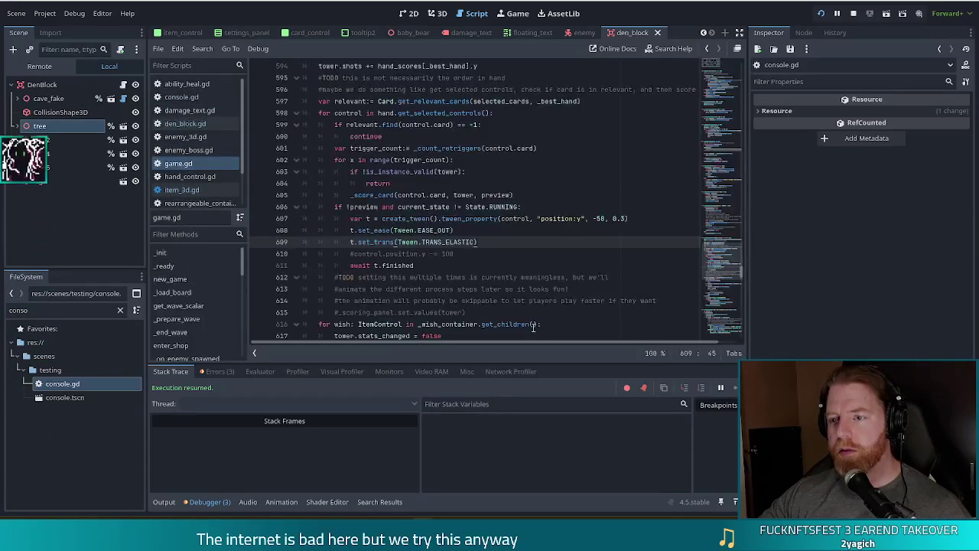
pyautogui.moveTo(350, 218); pyautogui.dragTo(478, 220)
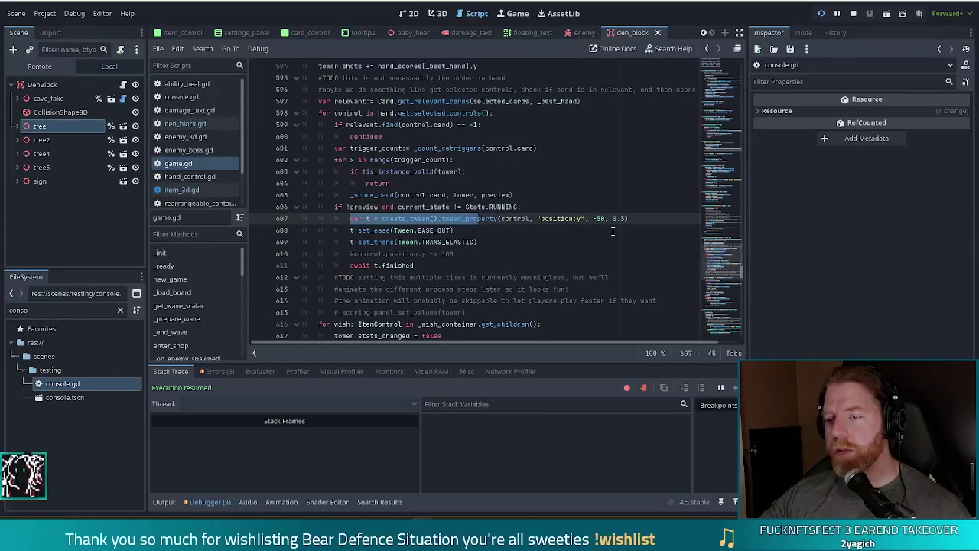
pyautogui.moveTo(452, 220)
pyautogui.mouseDown()
pyautogui.moveTo(539, 220)
pyautogui.moveTo(529, 219)
pyautogui.mouseUp()
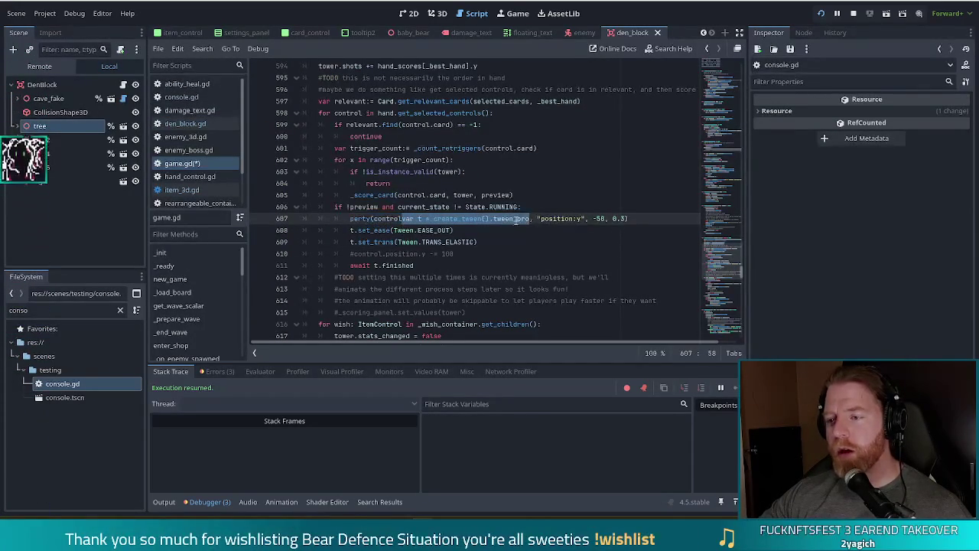
pyautogui.press('F3')
pyautogui.press('F3')
pyautogui.press('F3')
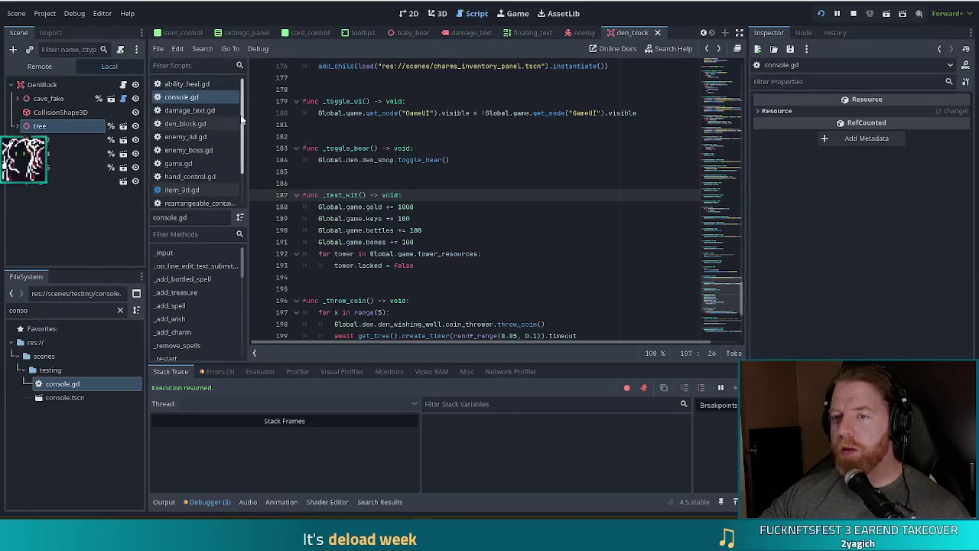
pyautogui.moveTo(241, 119)
pyautogui.mouseDown()
pyautogui.moveTo(245, 153)
pyautogui.moveTo(242, 82)
pyautogui.mouseUp()
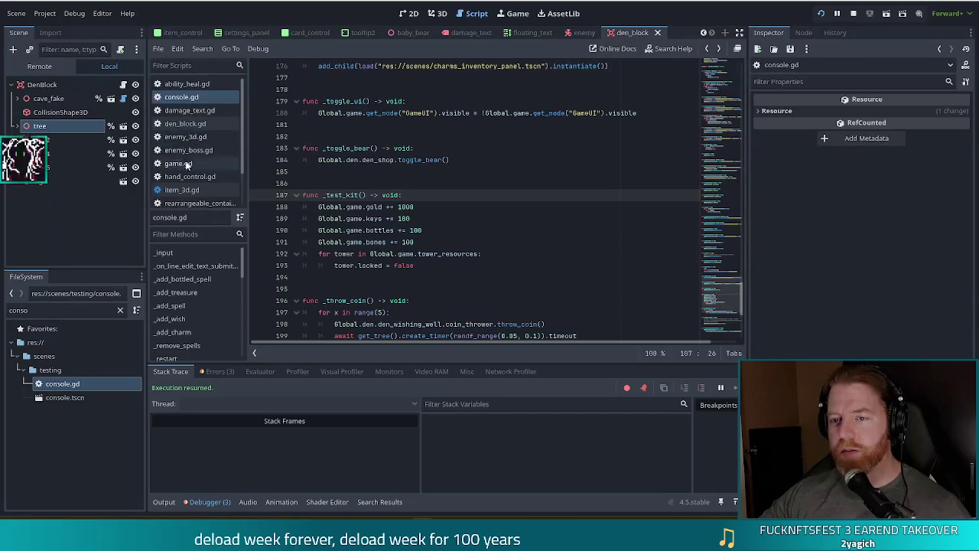
pyautogui.click(185, 123)
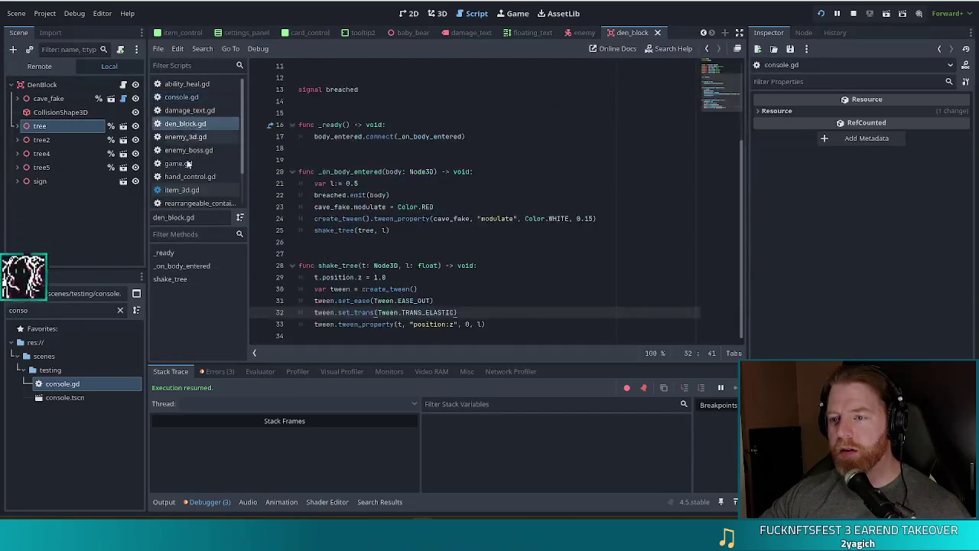
# Revert shake_tree to t.rotation.z = PI * 1 and tween the "rotation:z" property.
pyautogui.click(511, 301)
pyautogui.hotkey('shift', 'Down')
pyautogui.hotkey('alt', 'Down')
pyautogui.press('Up')
pyautogui.press('Up')
pyautogui.press('Up')
pyautogui.press('End')
pyautogui.press('BackSpace')
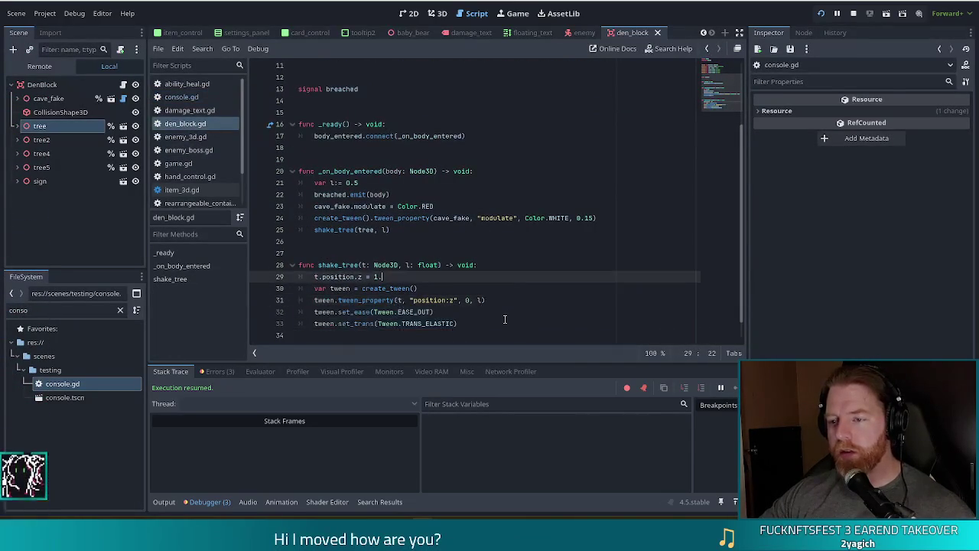
pyautogui.write('10PI * 1')
pyautogui.hotkey('ctrl', 'd')
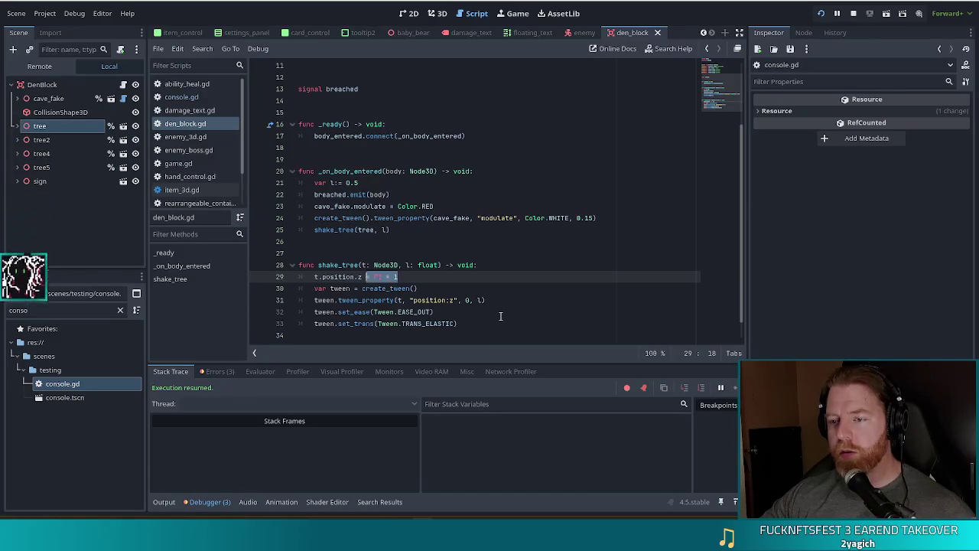
pyautogui.write('rotation')
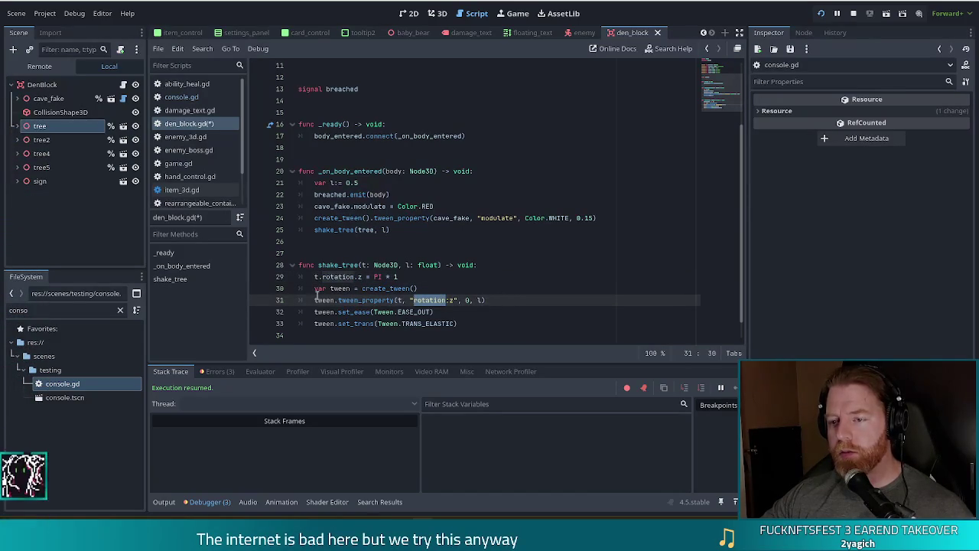
# Chain tween_property directly onto create_tween() and save den_block.gd.
pyautogui.press('Home')
pyautogui.press('BackSpace')
pyautogui.press('BackSpace')
pyautogui.write('.')
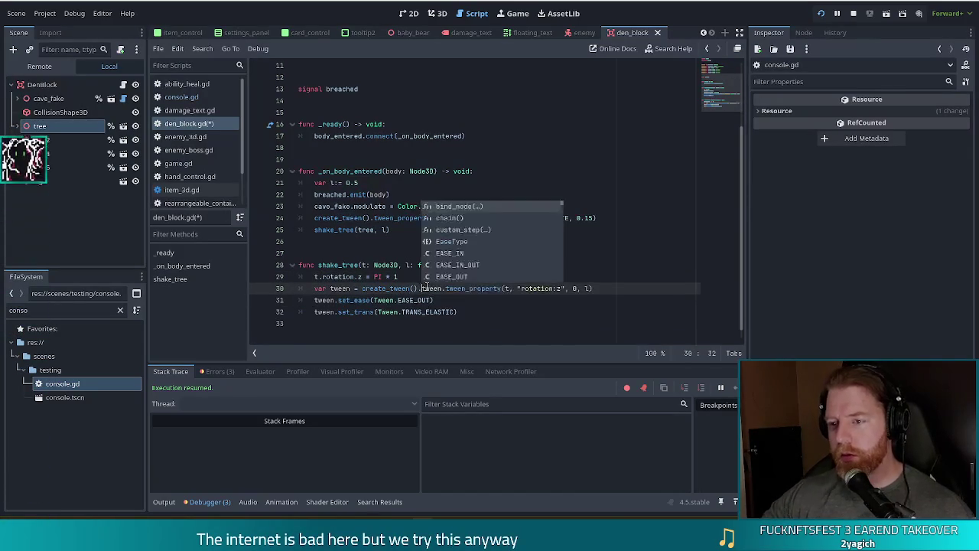
pyautogui.click(374, 276)
pyautogui.hotkey('ctrl', 's')
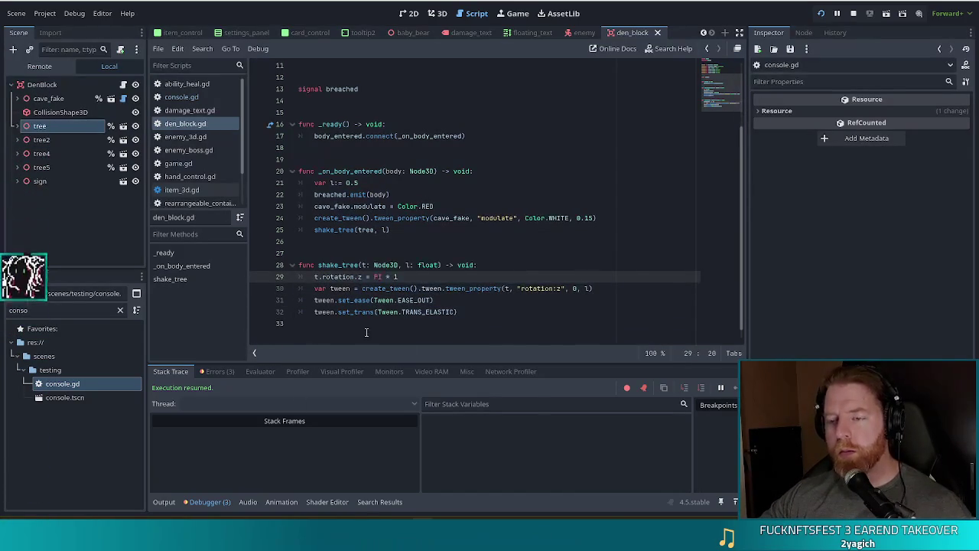
pyautogui.click(393, 300)
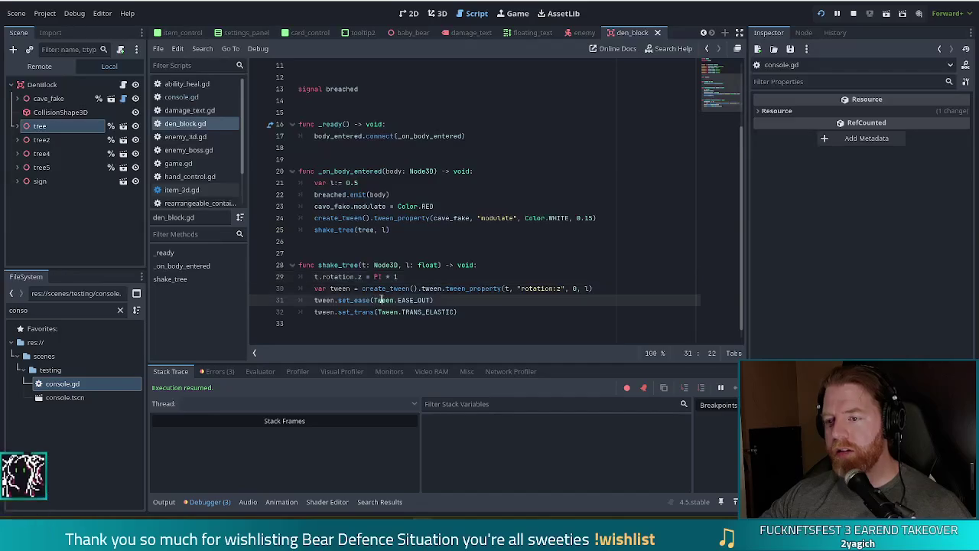
pyautogui.click(482, 288)
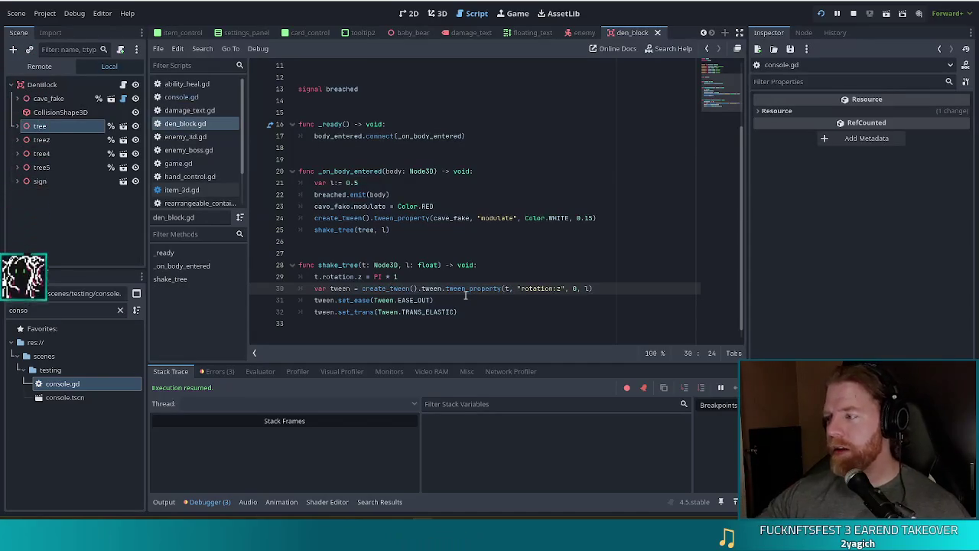
pyautogui.write('shake')
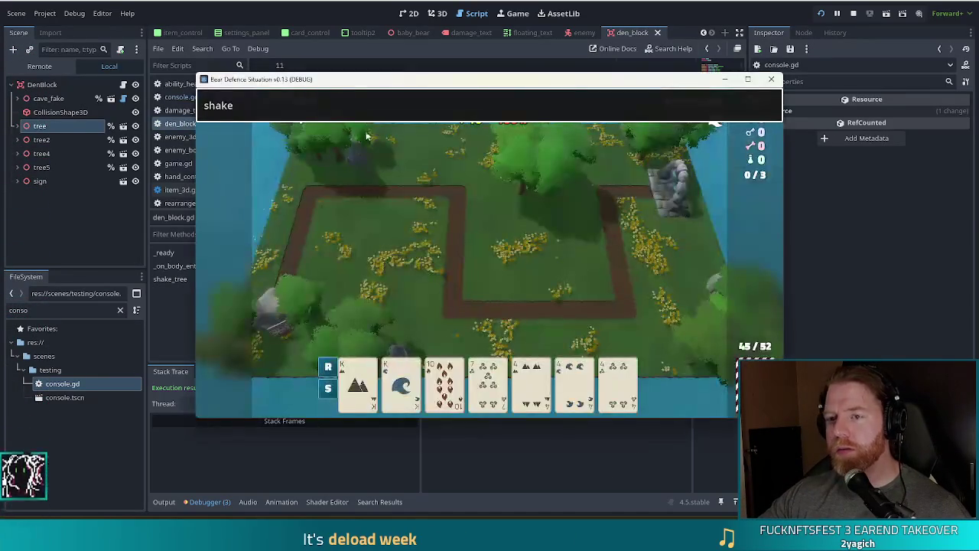
# Drop the duplicated .tween from the create_tween chain and resume the game past the error.
pyautogui.press('Return')
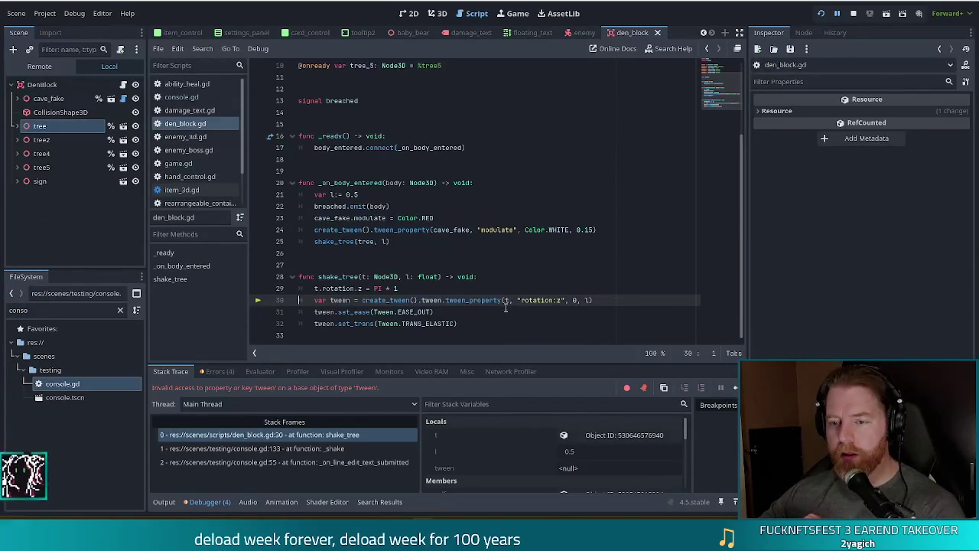
pyautogui.click(444, 301)
pyautogui.press('BackSpace')
pyautogui.press('BackSpace')
pyautogui.press('BackSpace')
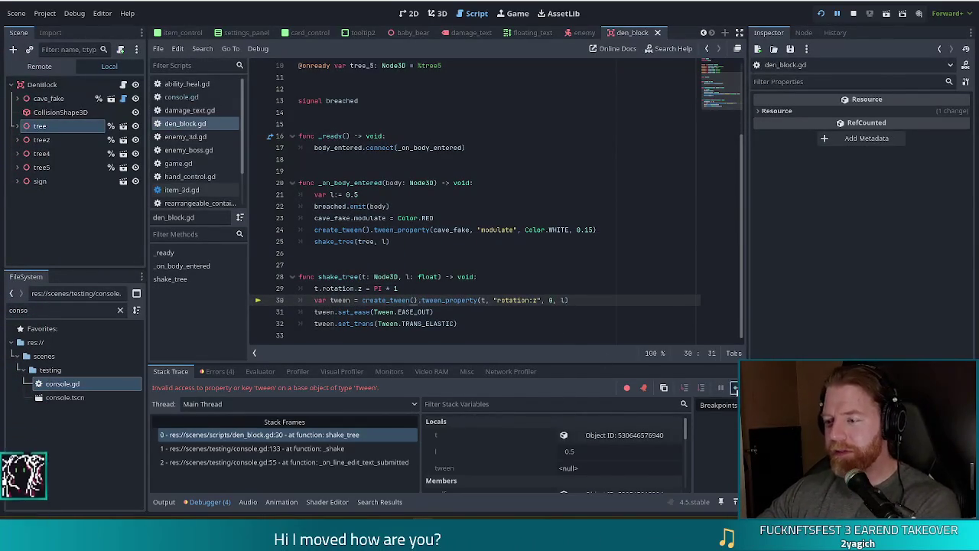
pyautogui.click(735, 387)
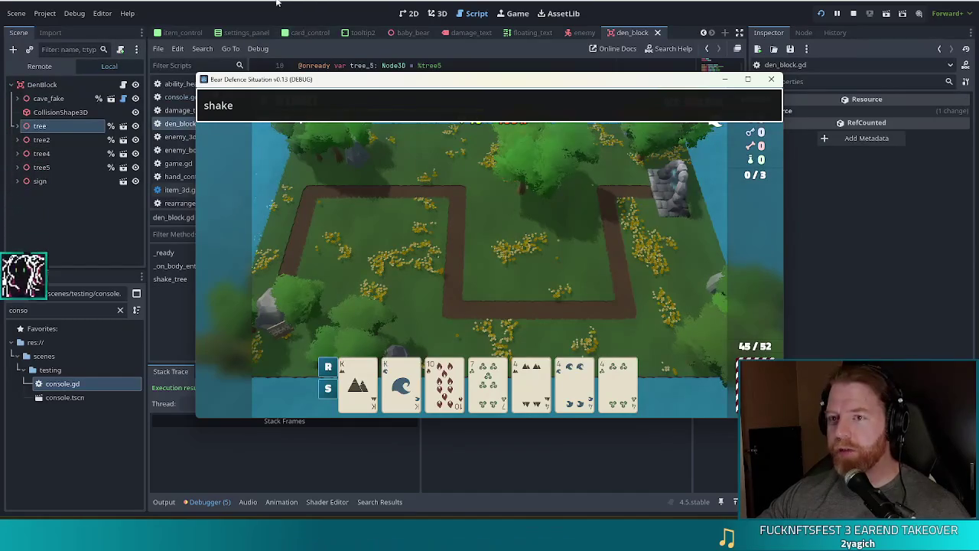
pyautogui.press('F8')
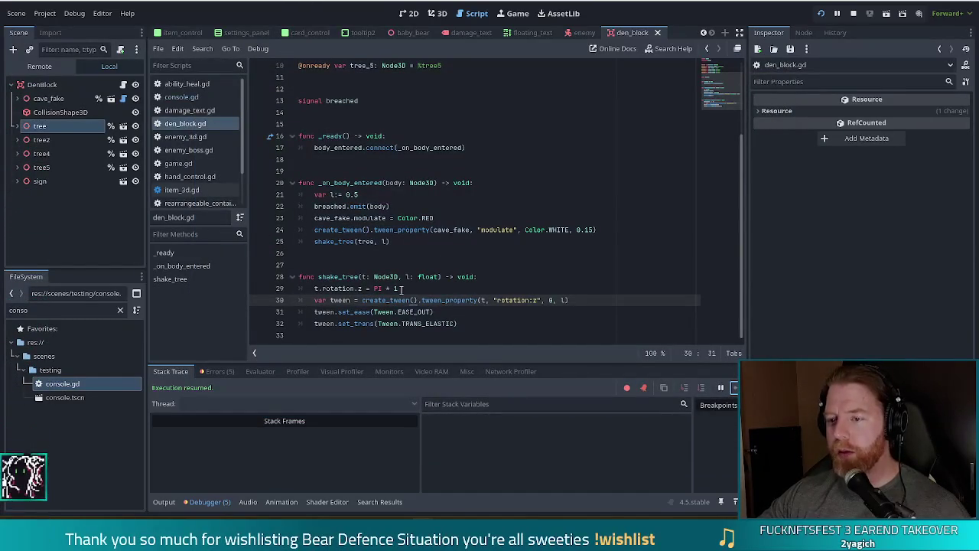
# Cut the tree's starting tilt to PI * 0.01, save den_block.gd, and restart the game.
pyautogui.click(402, 288)
pyautogui.press('BackSpace')
pyautogui.write('0.0')
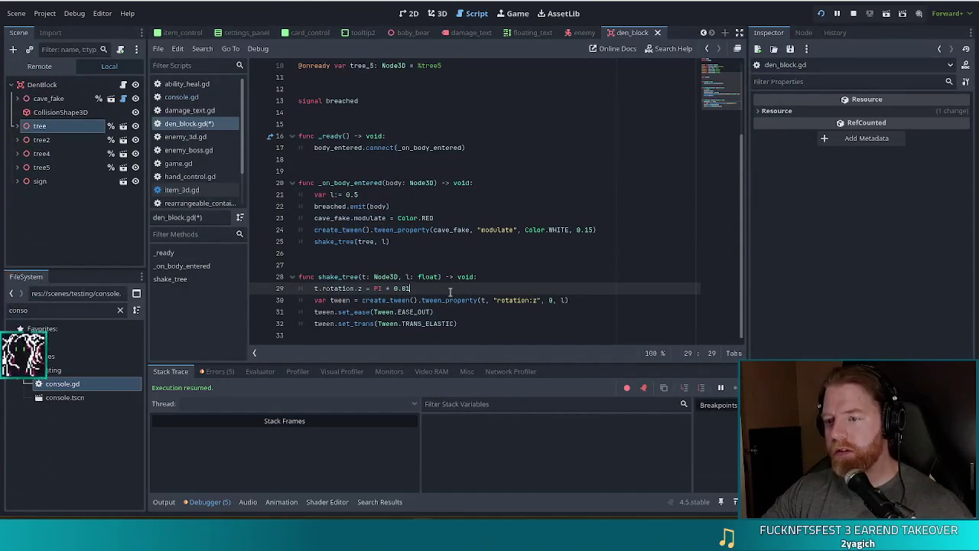
pyautogui.hotkey('ctrl', 's')
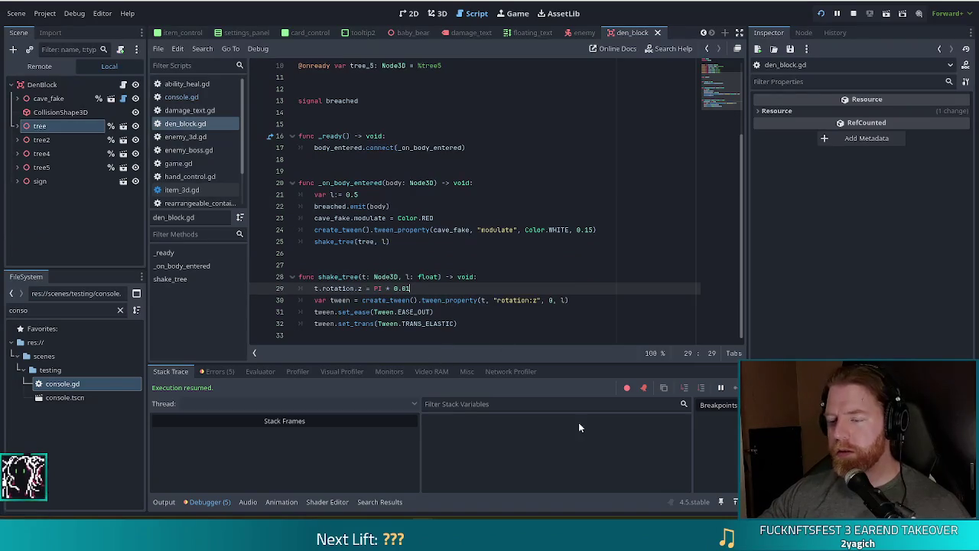
pyautogui.hotkey('alt', 'Tab')
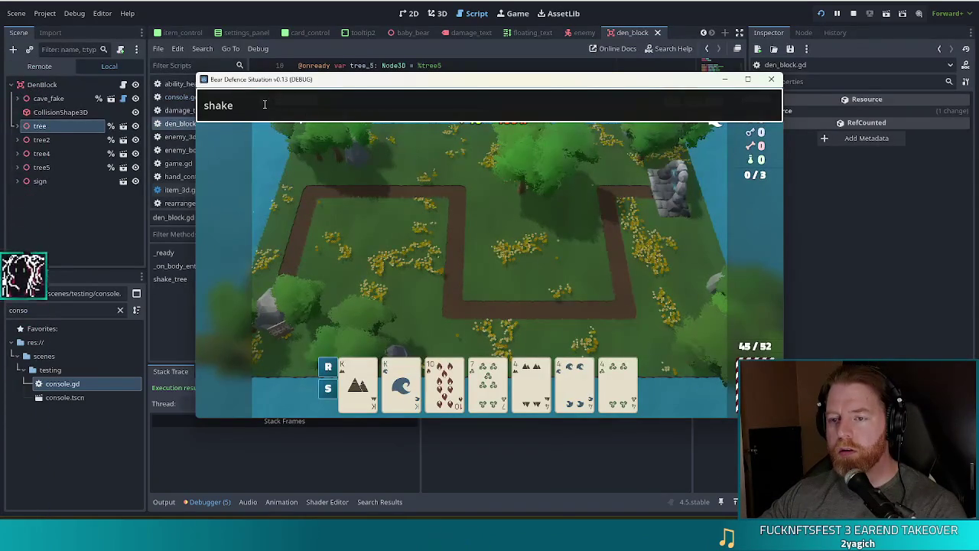
pyautogui.click(821, 13)
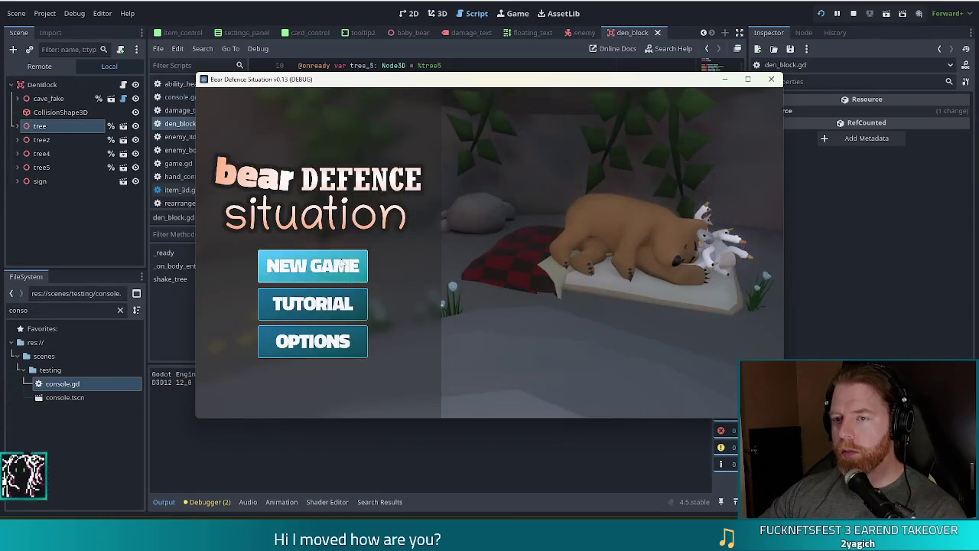
# Test shake in a new game and save den_block.gd with the tilt at PI * 0.02.
pyautogui.click(312, 266)
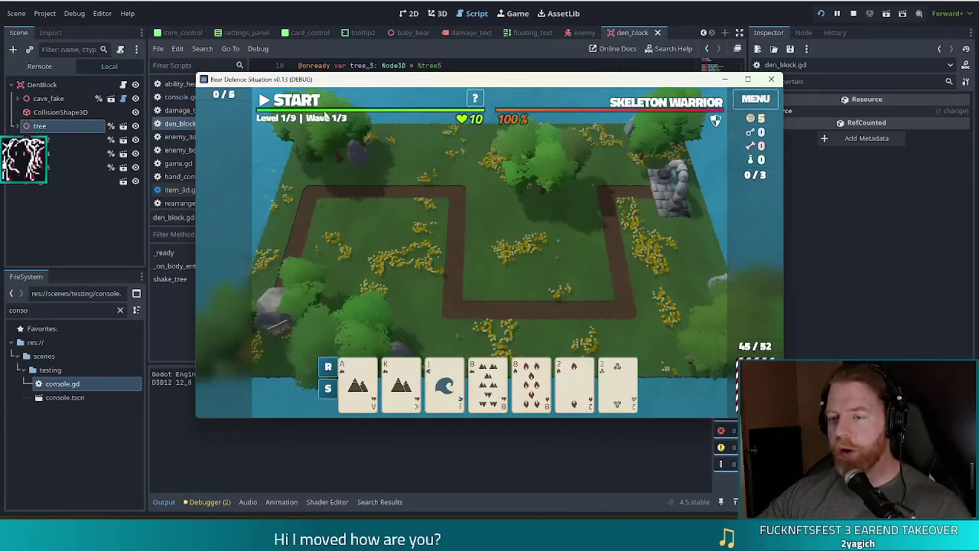
pyautogui.press('`')
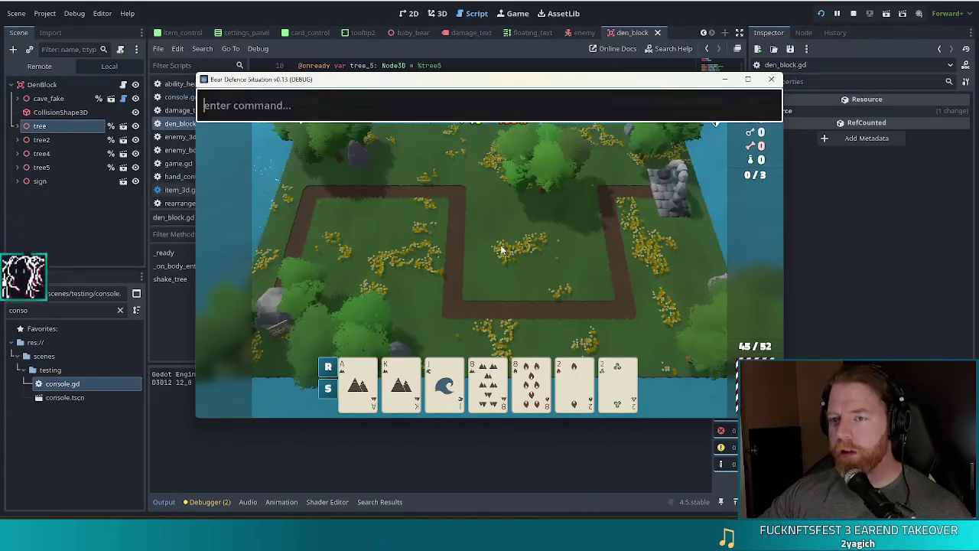
pyautogui.write('shake')
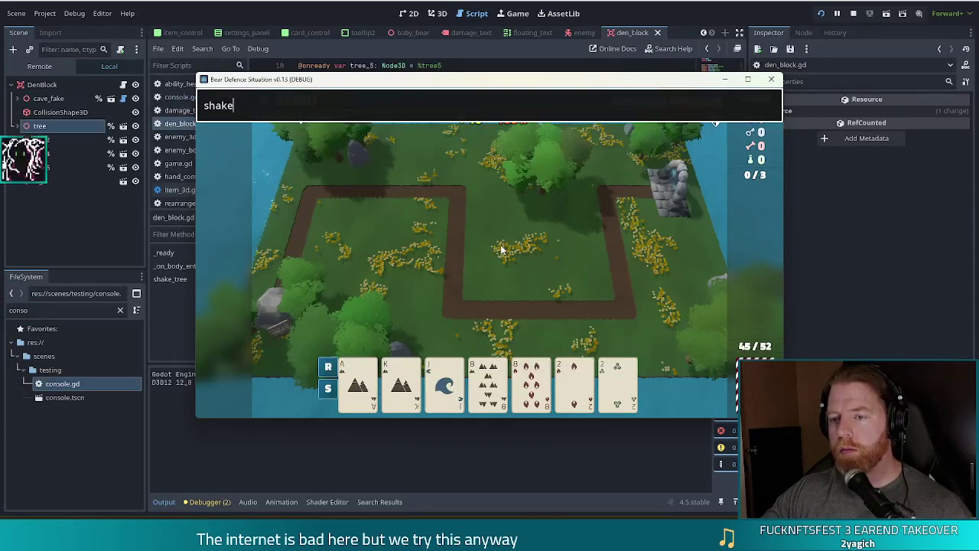
pyautogui.hotkey('alt', 'Tab')
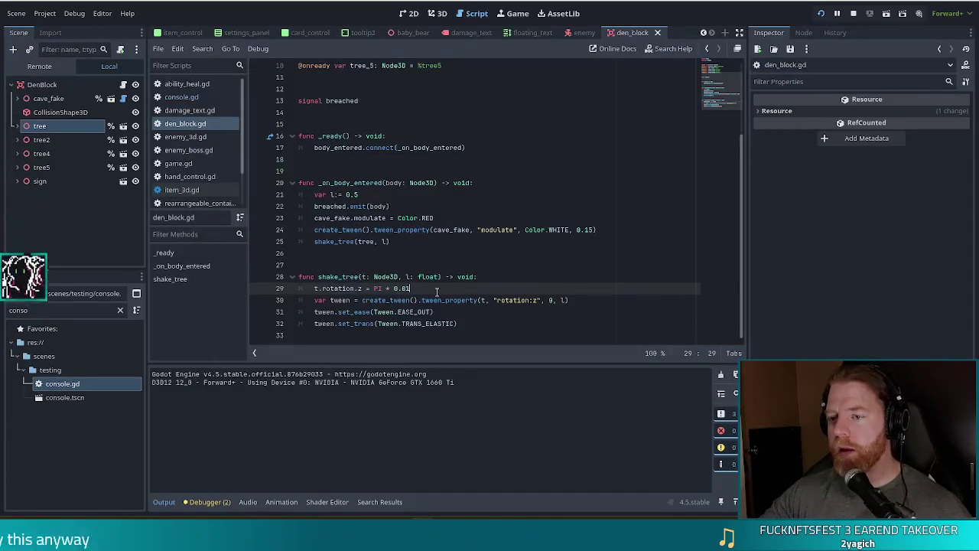
pyautogui.hotkey('ctrl', 's')
pyautogui.hotkey('alt', 'Tab')
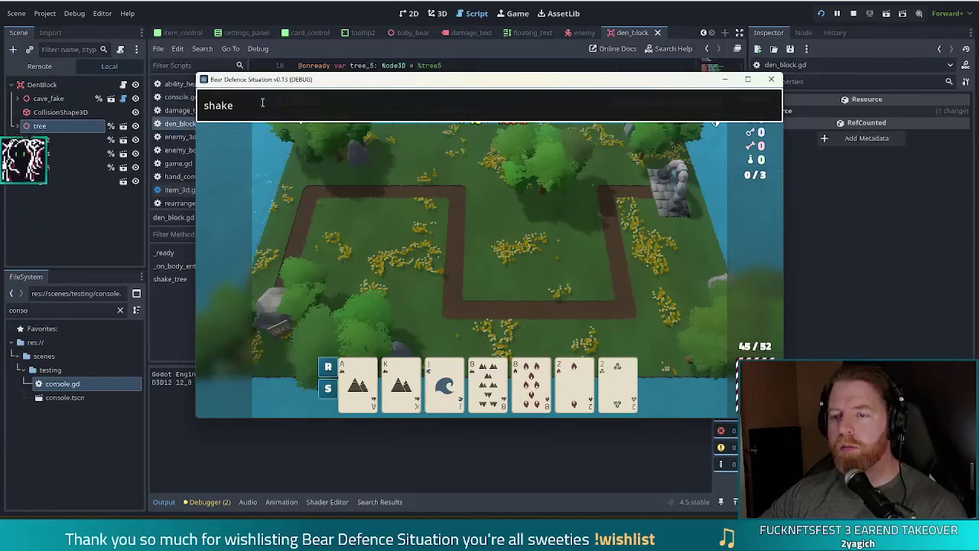
pyautogui.press('F8')
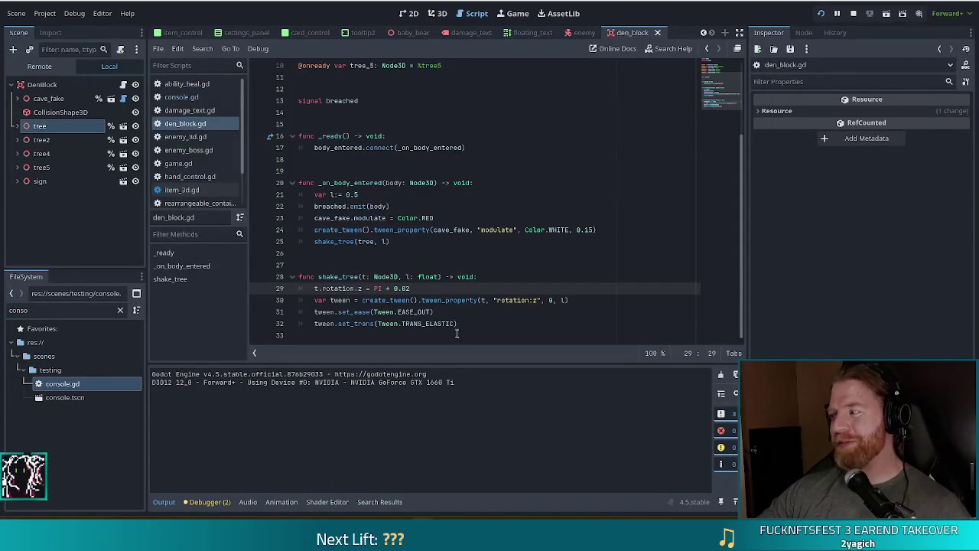
# Run the game to try the PI * 0.05 tilt, then return to the shake code.
pyautogui.press('F5')
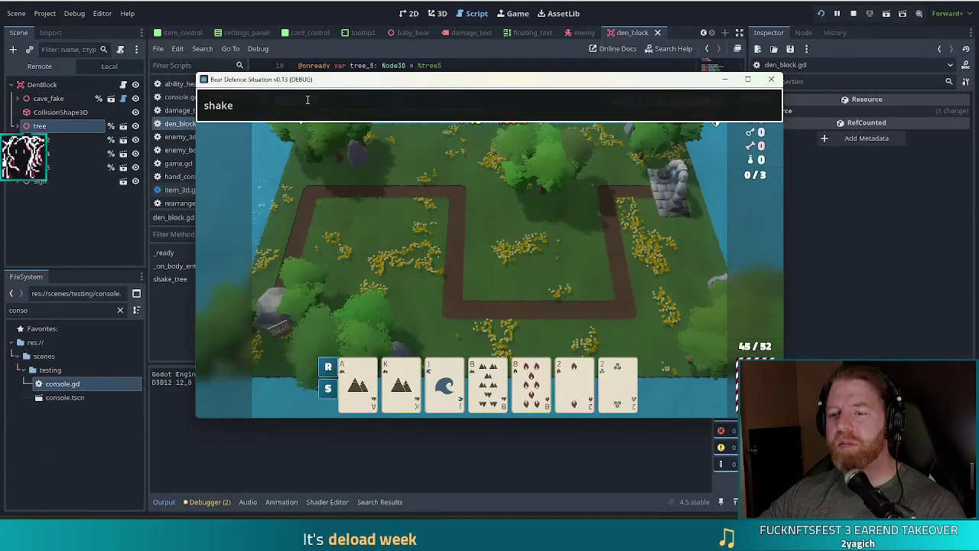
pyautogui.press('F8')
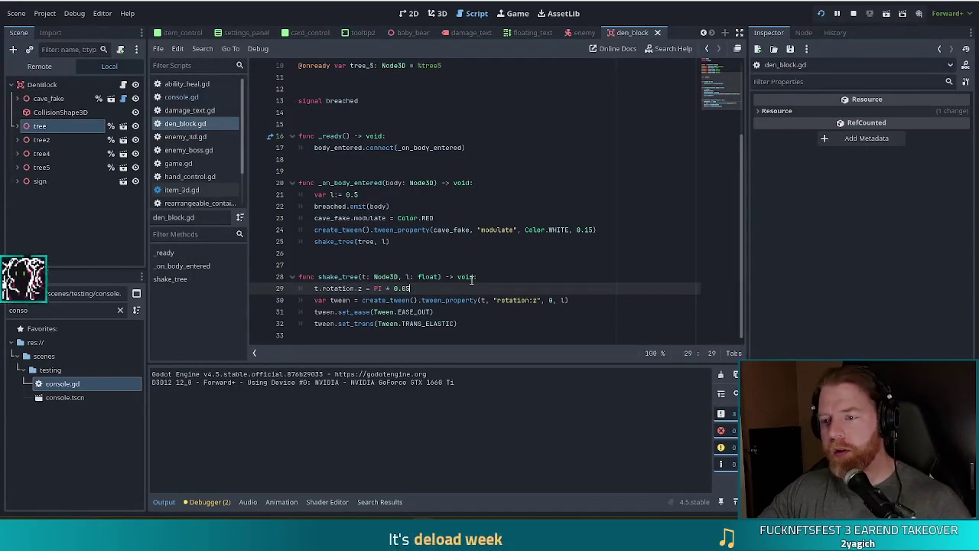
pyautogui.click(371, 194)
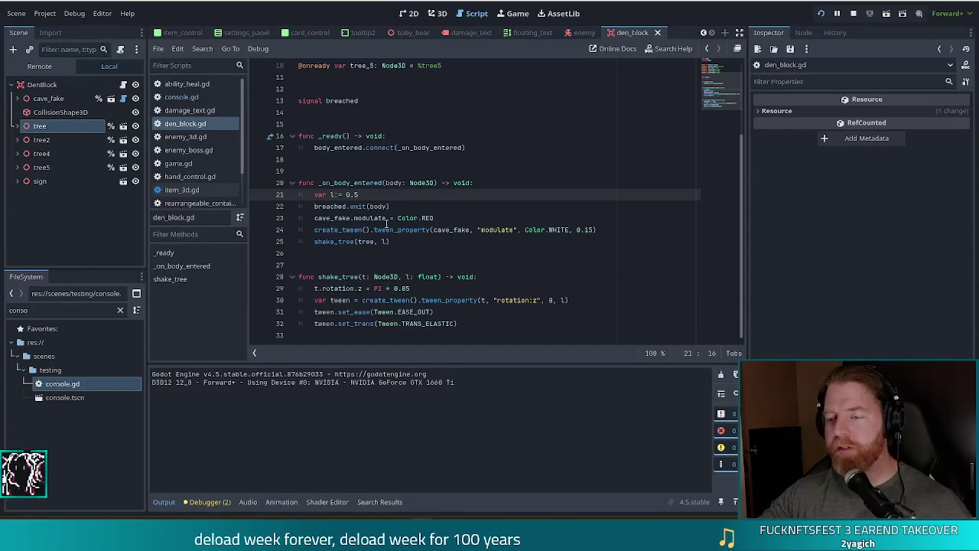
# Change _shake's length in console.gd from 0.5 to 0.35, retest, and close the game.
pyautogui.hotkey('alt', 'Left')
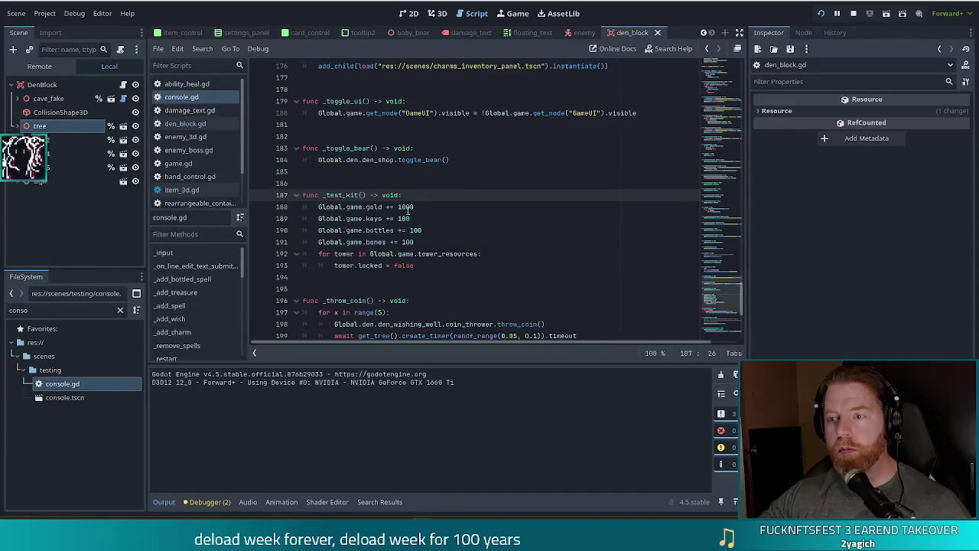
pyautogui.scroll(-6, 436, 216)
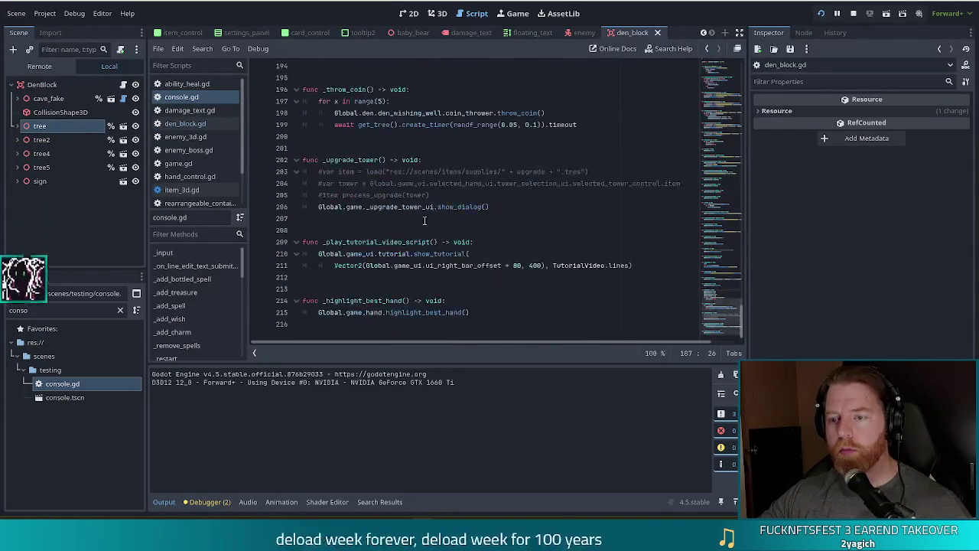
pyautogui.scroll(-3, 190, 326)
pyautogui.click(175, 253)
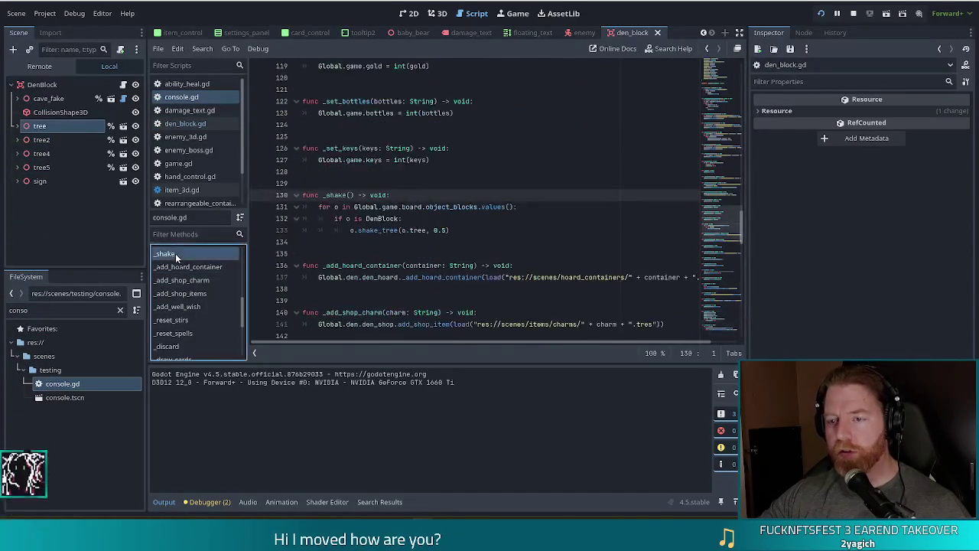
pyautogui.click(485, 231)
pyautogui.press('BackSpace')
pyautogui.write('35')
pyautogui.hotkey('alt', 'Tab')
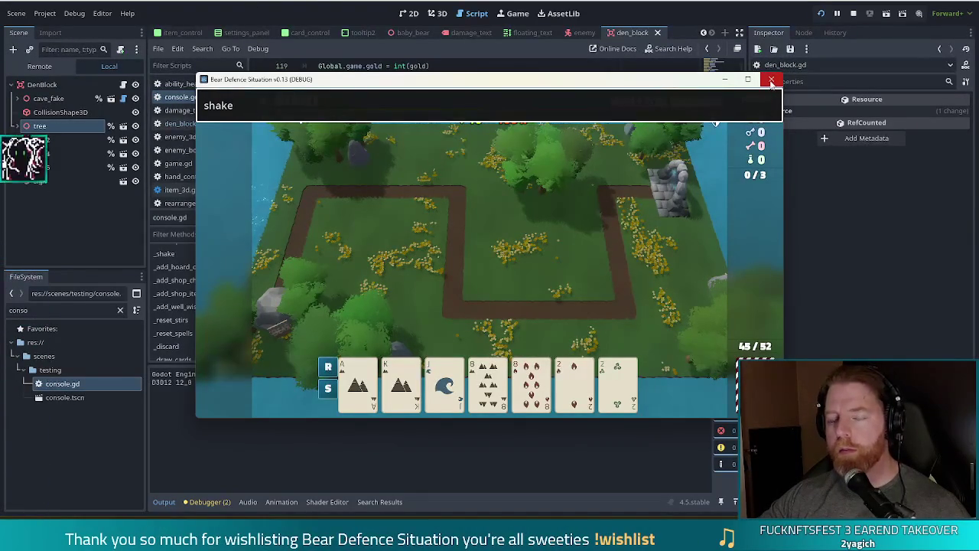
pyautogui.click(771, 81)
pyautogui.click(182, 163)
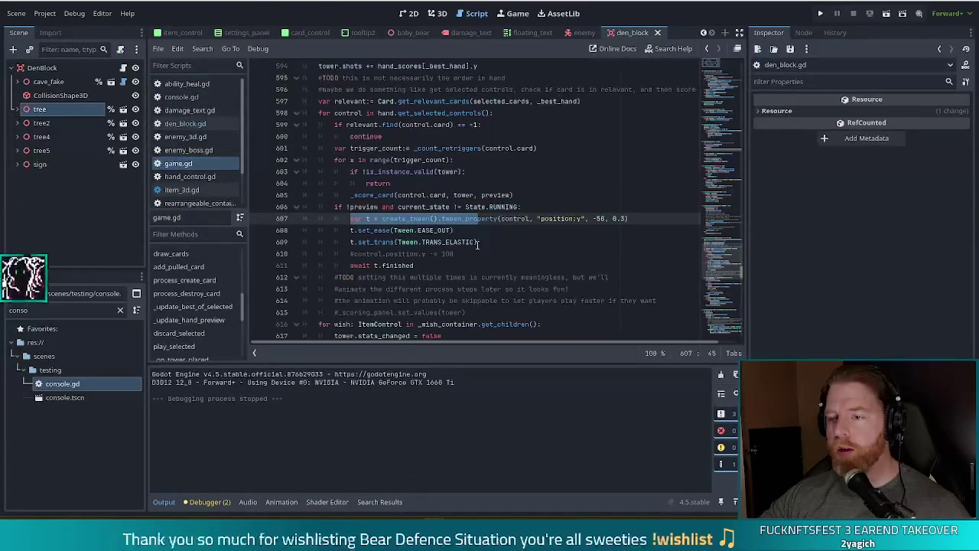
# In den_block.gd, duplicate the shake_tree call three times and retarget the copies to tree_2 and tree_4.
pyautogui.click(185, 123)
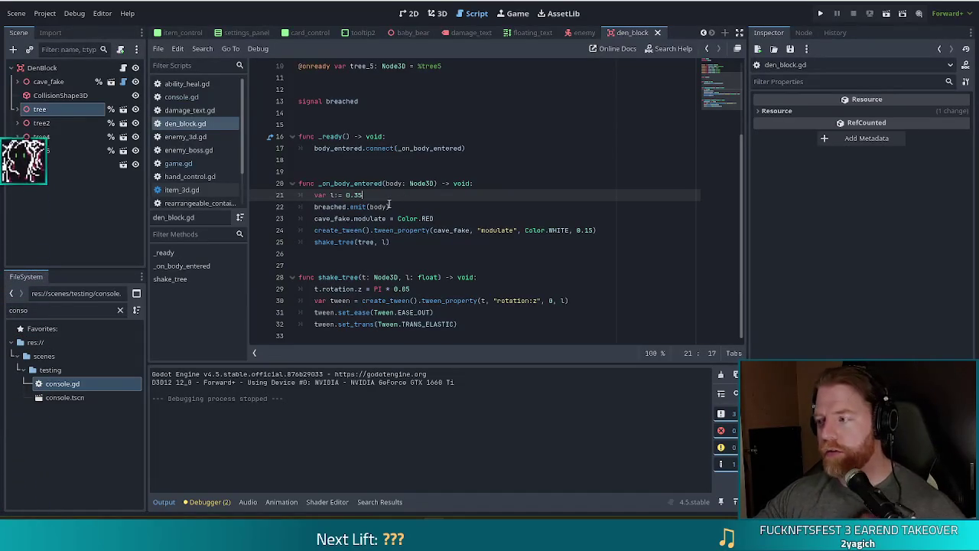
pyautogui.click(583, 245)
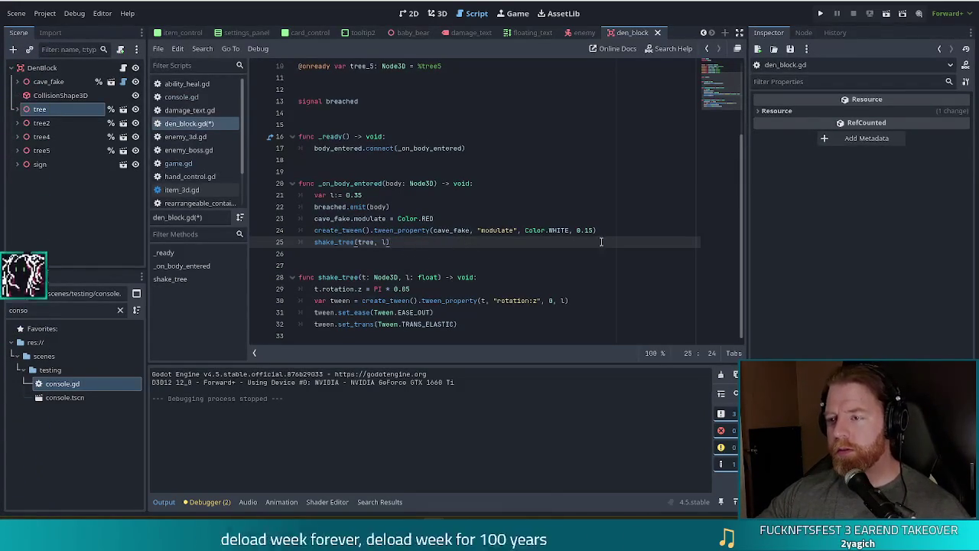
pyautogui.moveTo(428, 242); pyautogui.dragTo(615, 229)
pyautogui.hotkey('ctrl', 'shift', 'd')
pyautogui.hotkey('ctrl', 'shift', 'd')
pyautogui.hotkey('ctrl', 'shift', 'd')
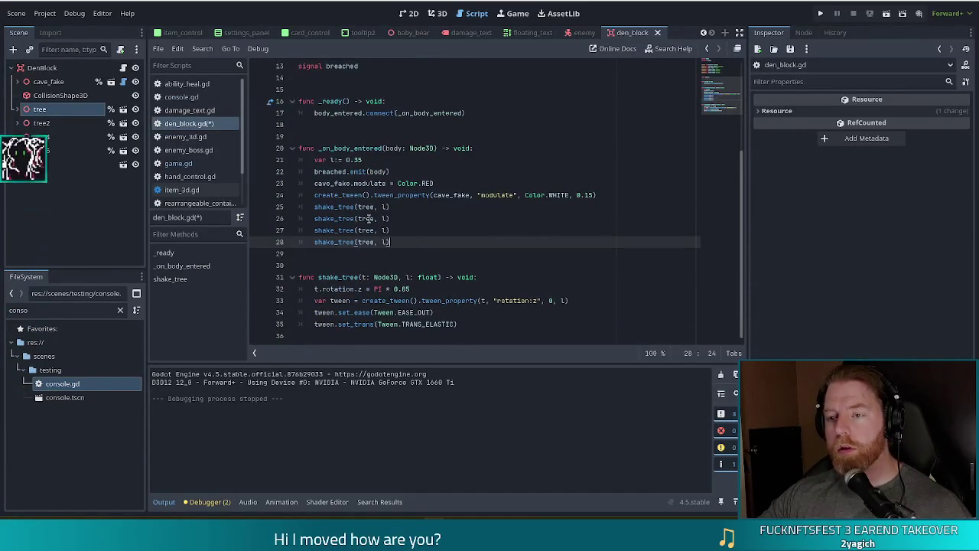
pyautogui.click(380, 218)
pyautogui.write('_2')
pyautogui.press('Down')
pyautogui.press('Left')
pyautogui.press('Left')
pyautogui.write('_')
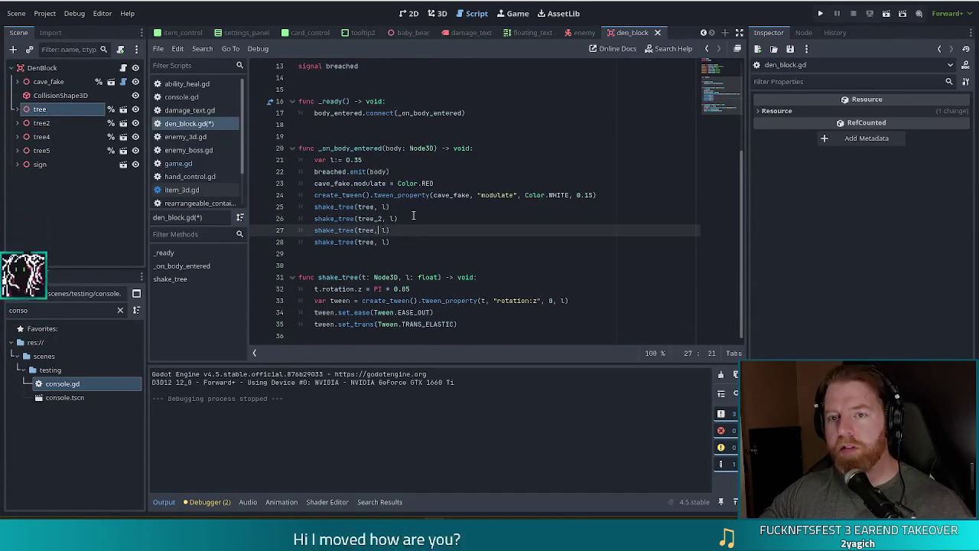
pyautogui.write('4')
# Set the tree_4 shake length to l * 0.8 and save den_block.gd.
pyautogui.press('Down')
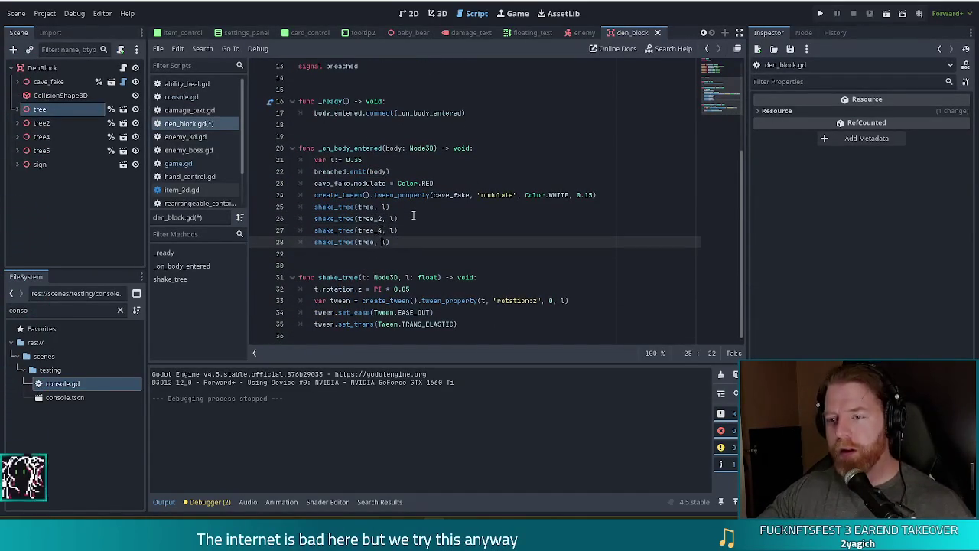
pyautogui.write('_5')
pyautogui.click(413, 215)
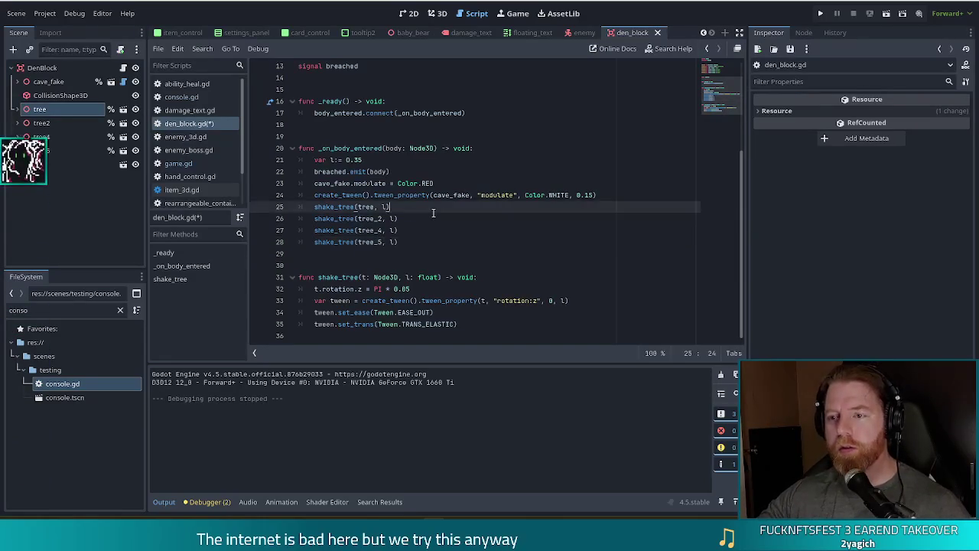
pyautogui.press('Down')
pyautogui.press('Left')
pyautogui.press('Left')
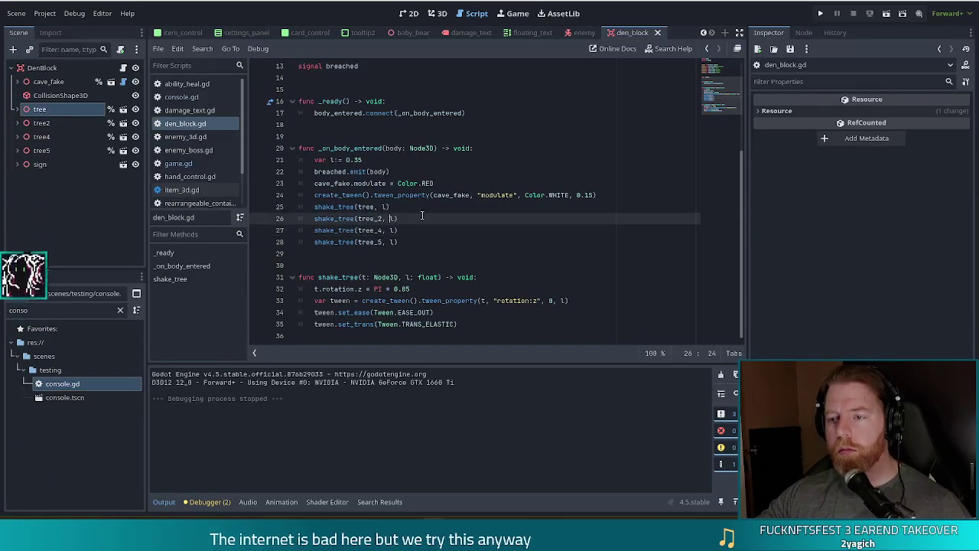
pyautogui.press('Up')
pyautogui.press('Right')
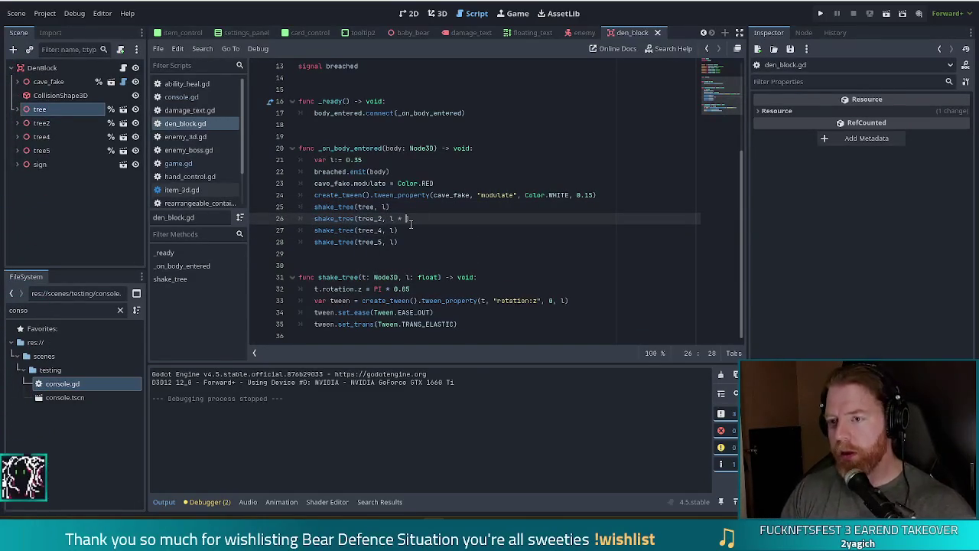
pyautogui.press('Down')
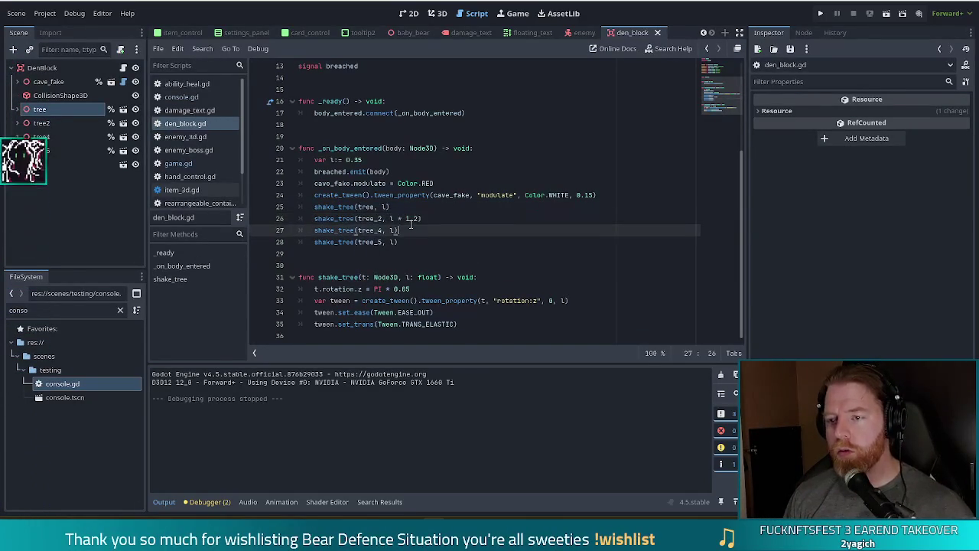
pyautogui.write(' * 0.8')
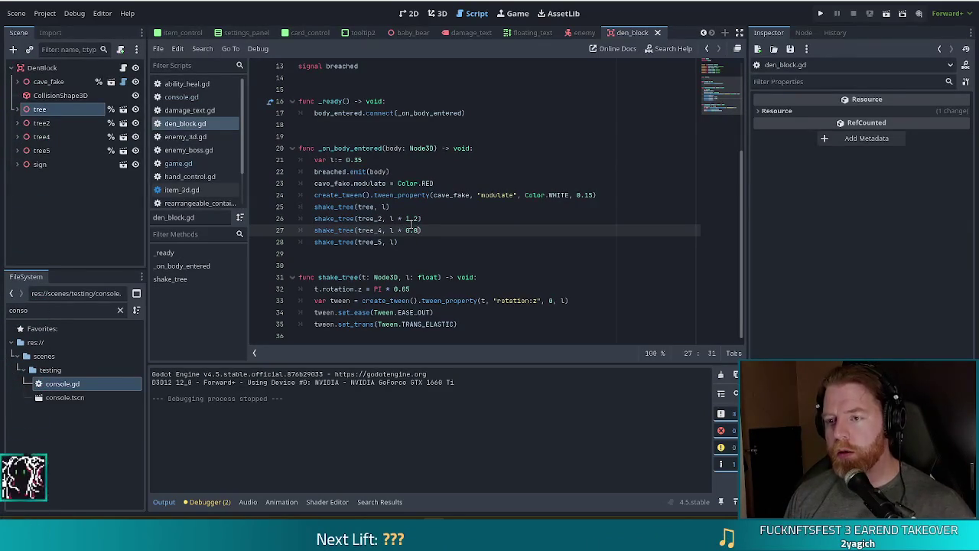
pyautogui.press('Down')
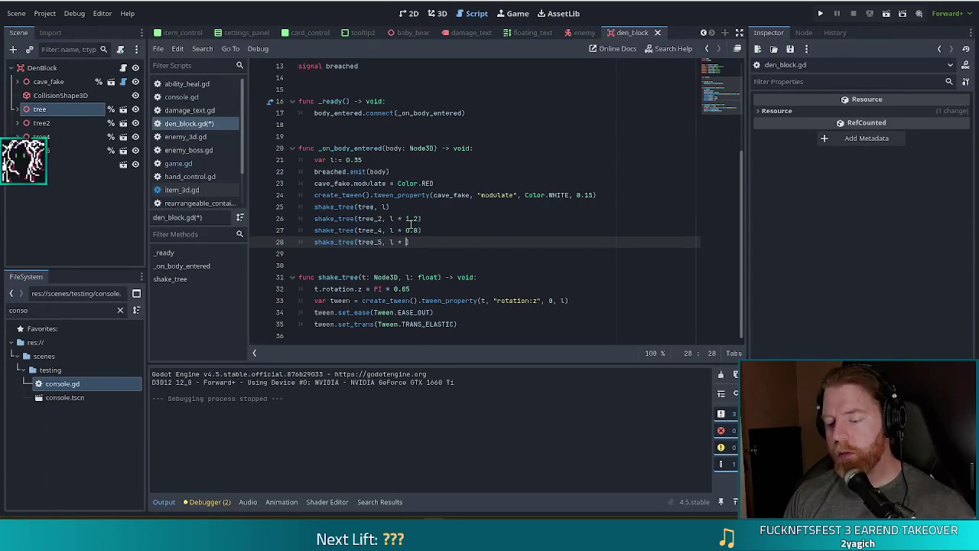
pyautogui.hotkey('ctrl', 's')
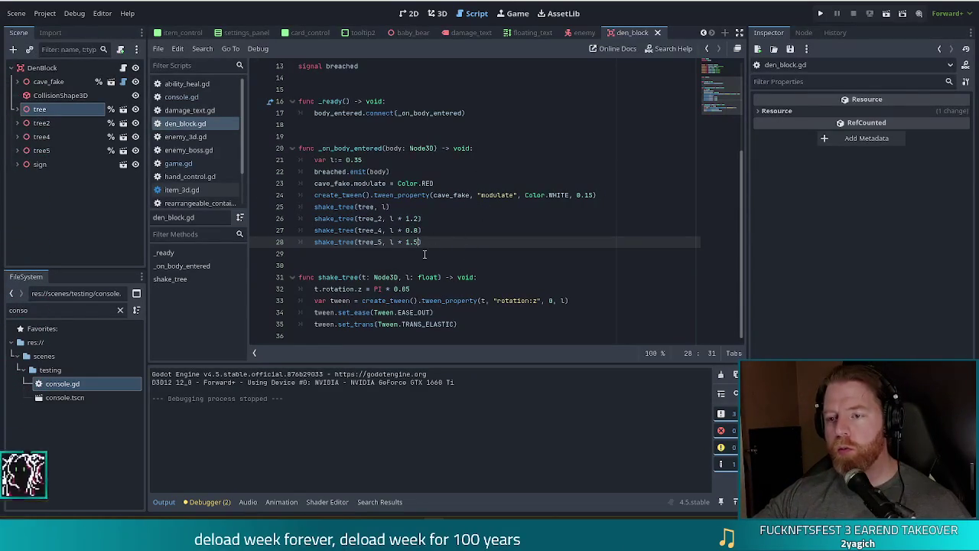
# Add blank lines below the four tree shake calls.
pyautogui.moveTo(415, 198)
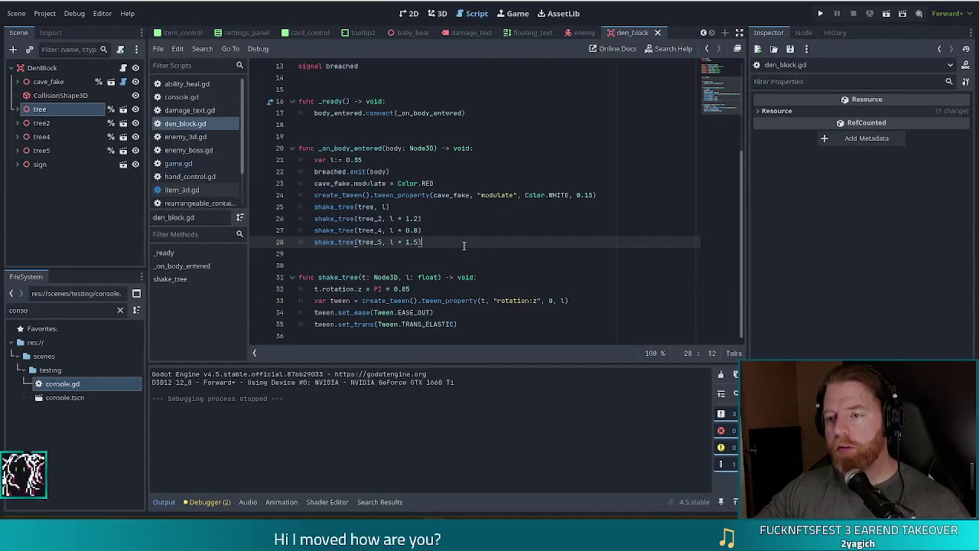
pyautogui.press('Down')
pyautogui.press('Return')
pyautogui.press('Return')
pyautogui.press('Return')
pyautogui.press('Up')
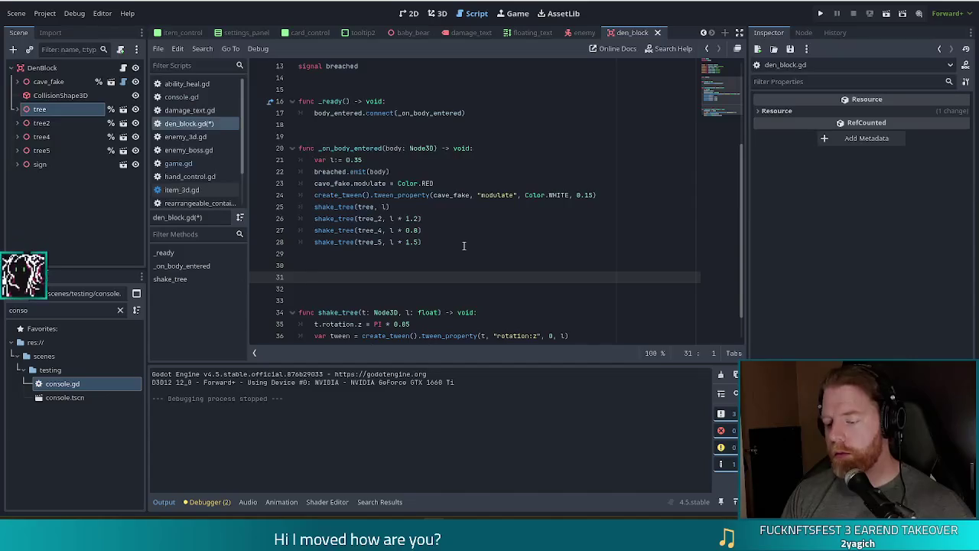
# Declare play_breach_animation() and move the flash and shake_tree lines from _on_body_entered into it.
pyautogui.write('func play')
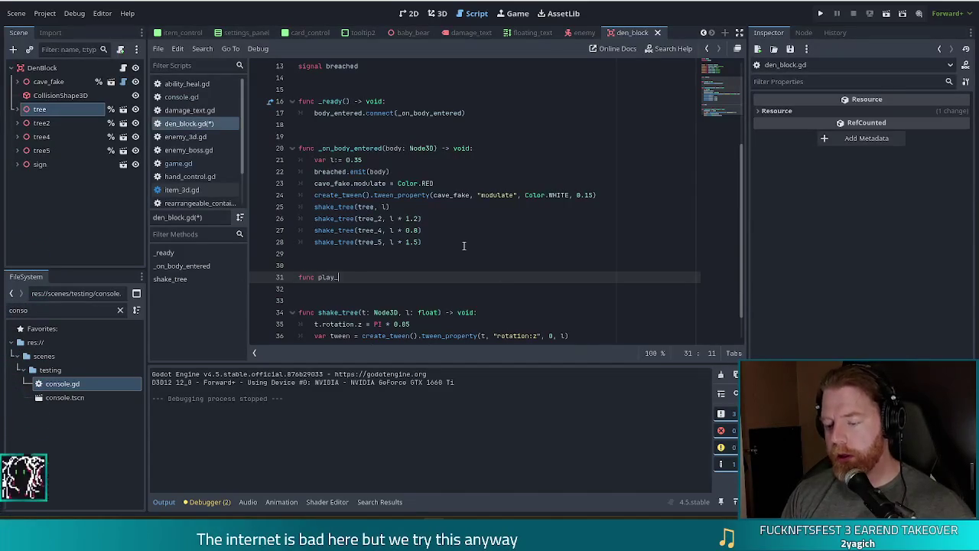
pyautogui.write('_breach_animation() -> void:')
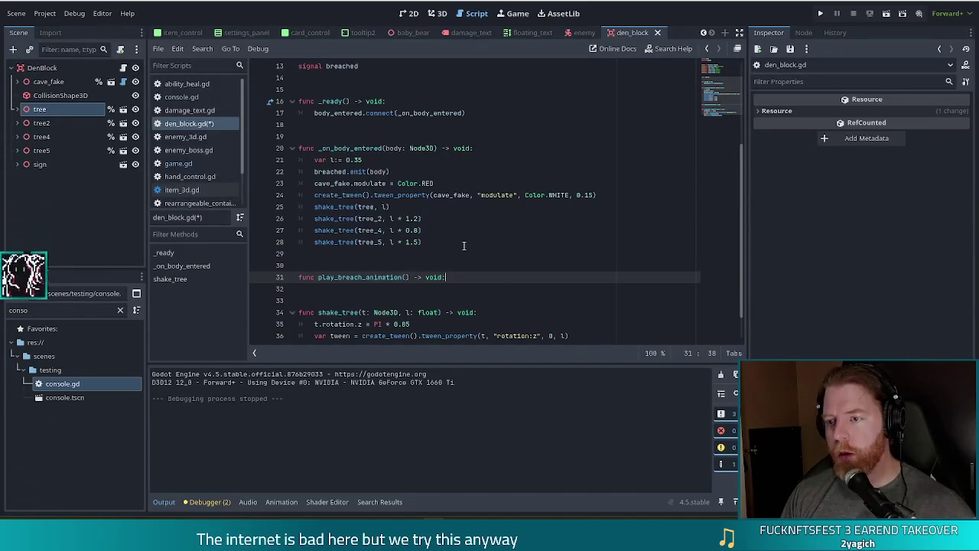
pyautogui.press('Return')
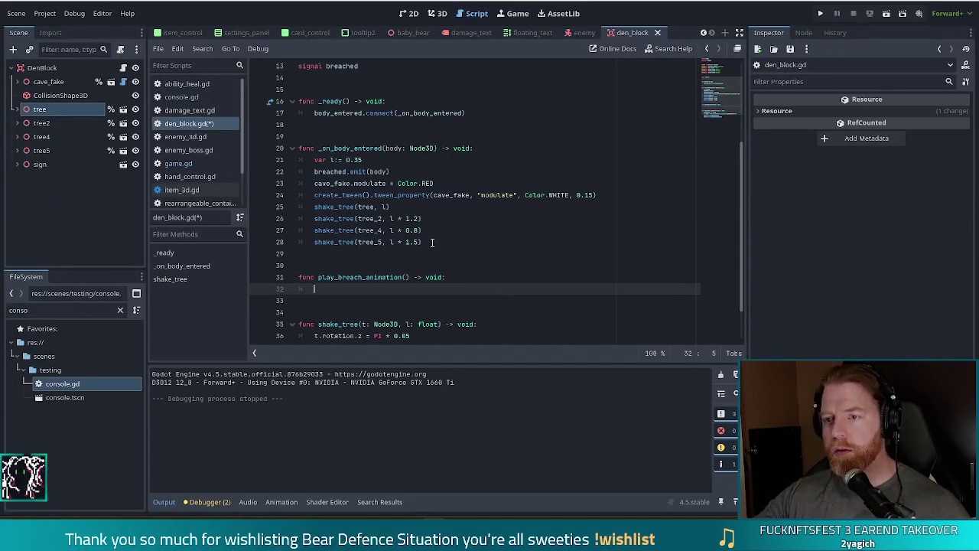
pyautogui.click(433, 242)
pyautogui.hotkey('shift', 'Up')
pyautogui.hotkey('shift', 'Up')
pyautogui.hotkey('shift', 'Up')
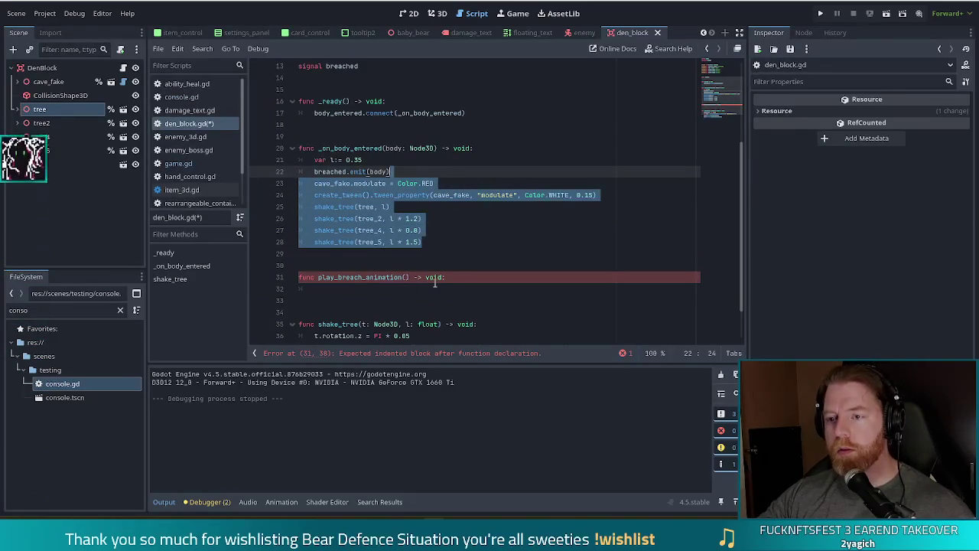
pyautogui.hotkey('ctrl', 'x')
pyautogui.click(465, 208)
pyautogui.hotkey('ctrl', 'v')
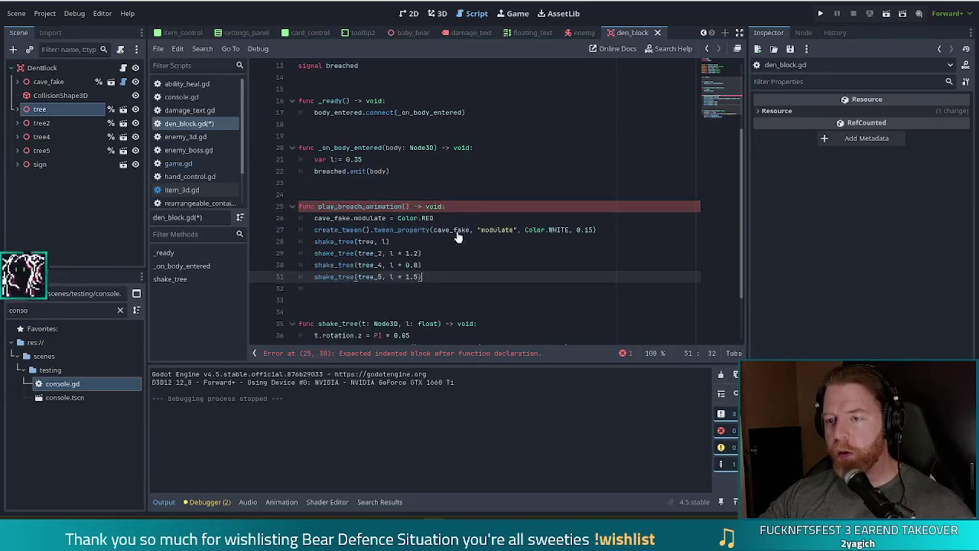
pyautogui.press('Down')
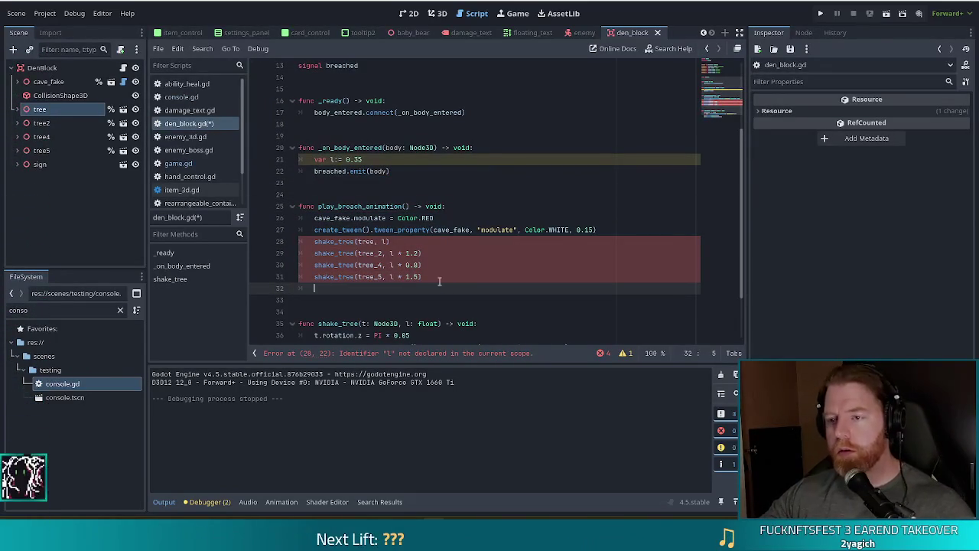
pyautogui.press('BackSpace')
# Move the var l line from the handler into the top of play_breach_animation.
pyautogui.click(441, 161)
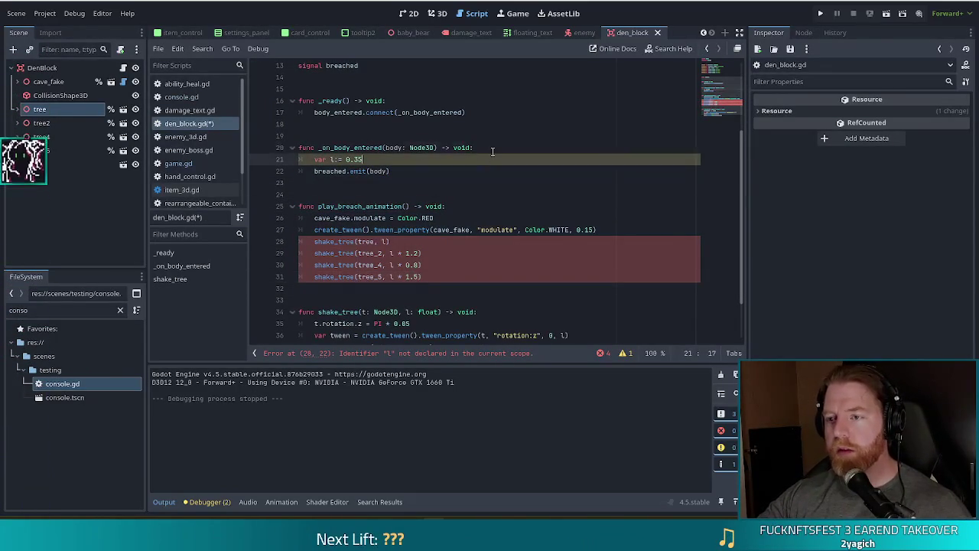
pyautogui.hotkey('ctrl', 'x')
pyautogui.click(466, 195)
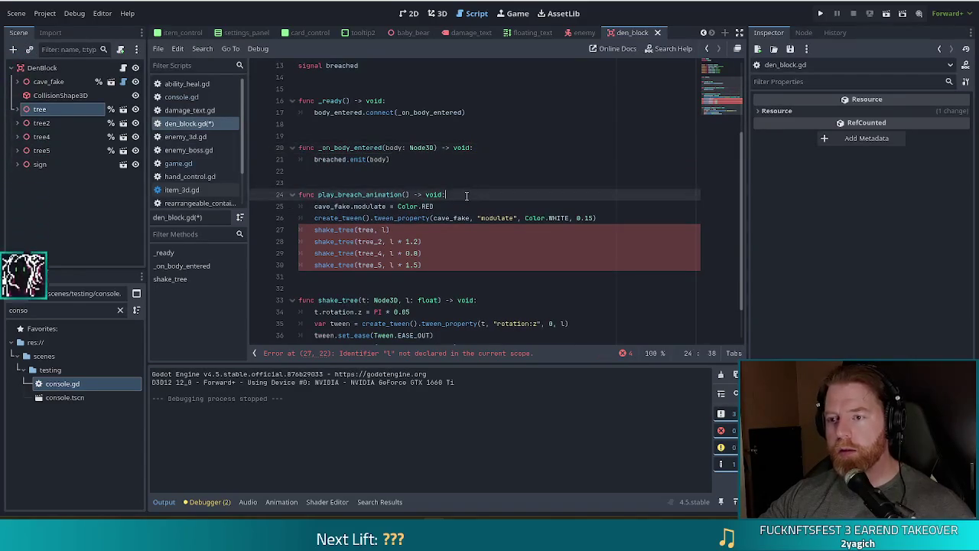
pyautogui.press('Return')
pyautogui.hotkey('ctrl', 'v')
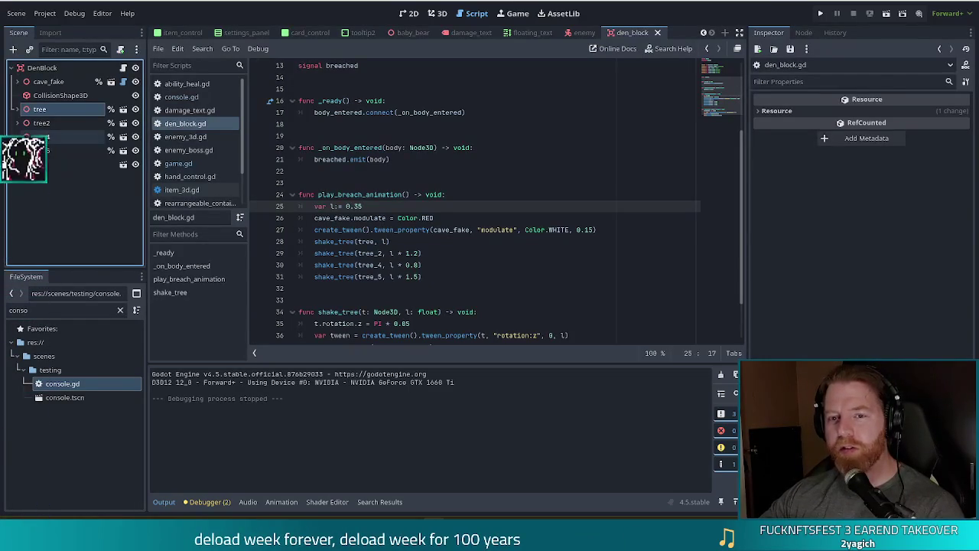
# Expand and collapse the tree node in the scene dock, then review the script.
pyautogui.click(17, 109)
pyautogui.click(18, 109)
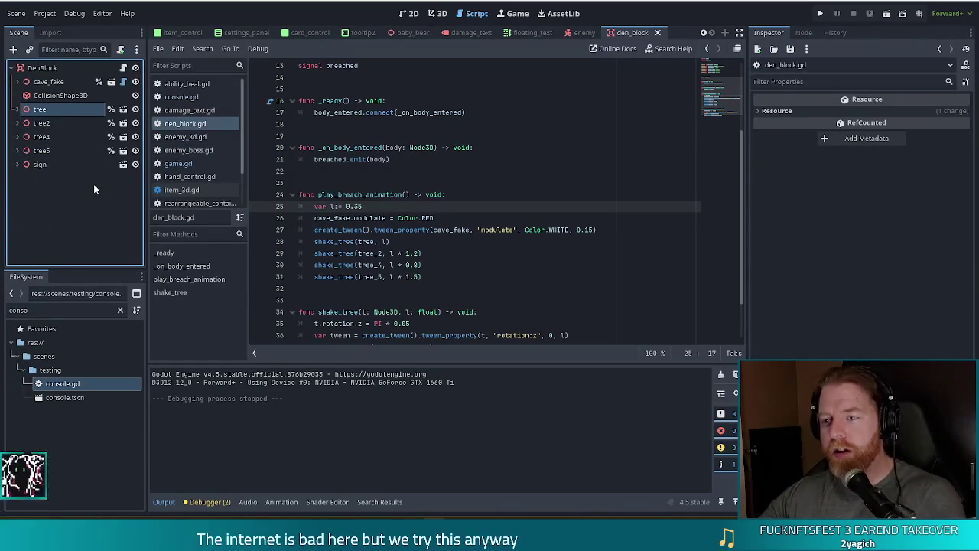
pyautogui.click(440, 288)
pyautogui.click(445, 268)
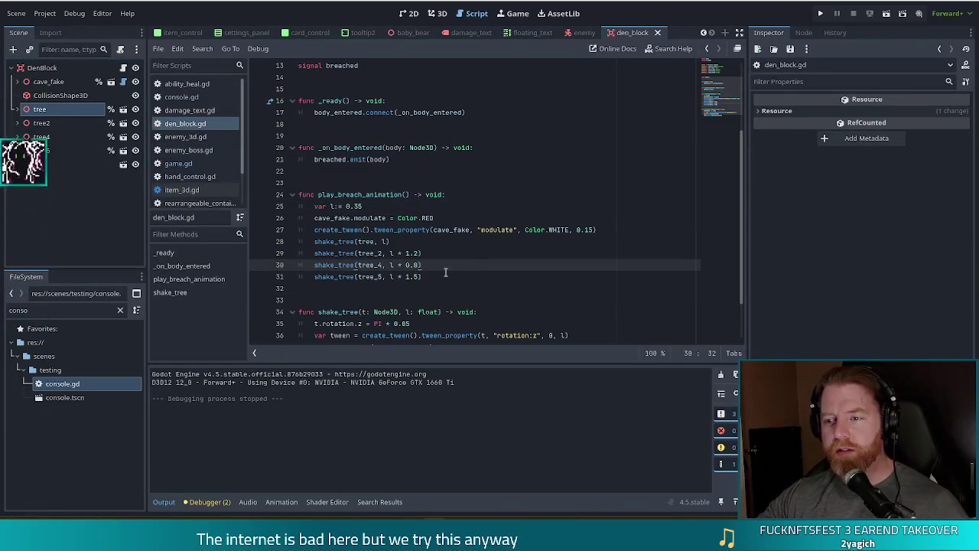
pyautogui.scroll(-1, 440, 260)
pyautogui.click(451, 239)
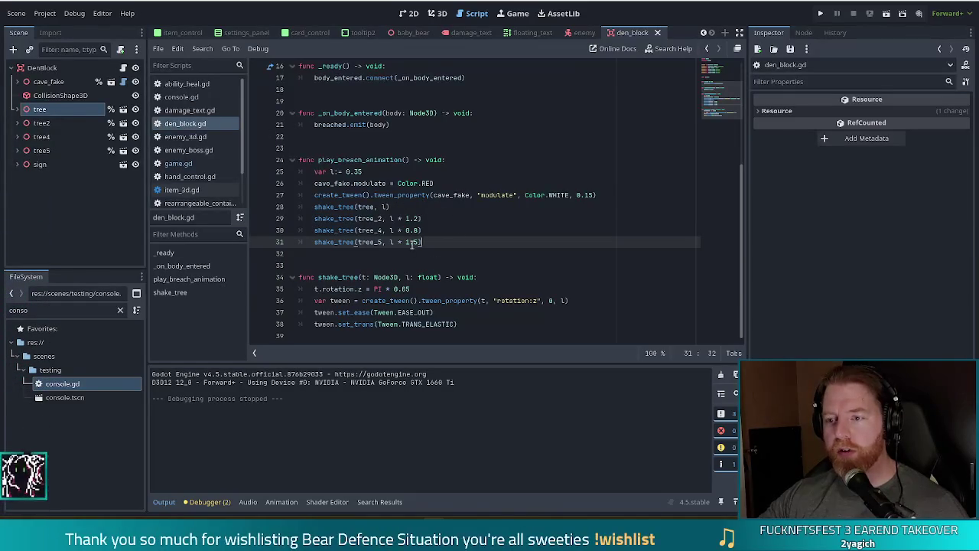
# Replace o.shake_tree(o.tree, 0.35) in console.gd with o.play_breach_animation(), save, and run the game.
pyautogui.click(182, 96)
pyautogui.click(479, 206)
pyautogui.moveTo(465, 230); pyautogui.dragTo(352, 234)
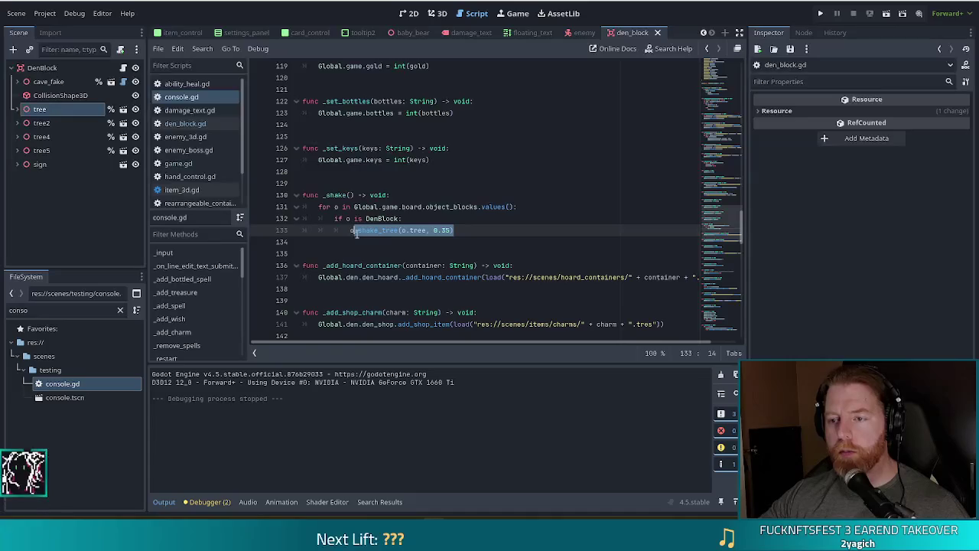
pyautogui.write('play_bre')
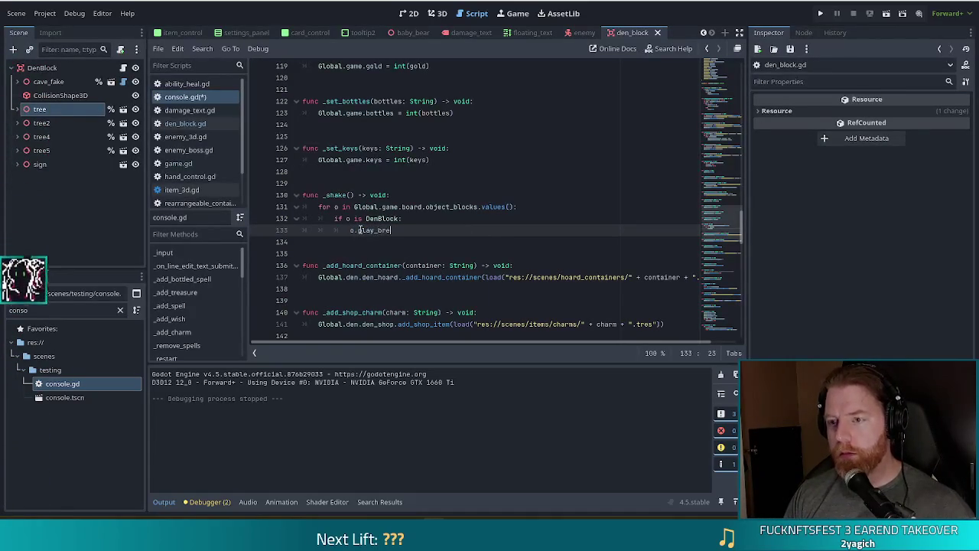
pyautogui.write('ach_animation')
pyautogui.press('Return')
pyautogui.hotkey('ctrl', 's')
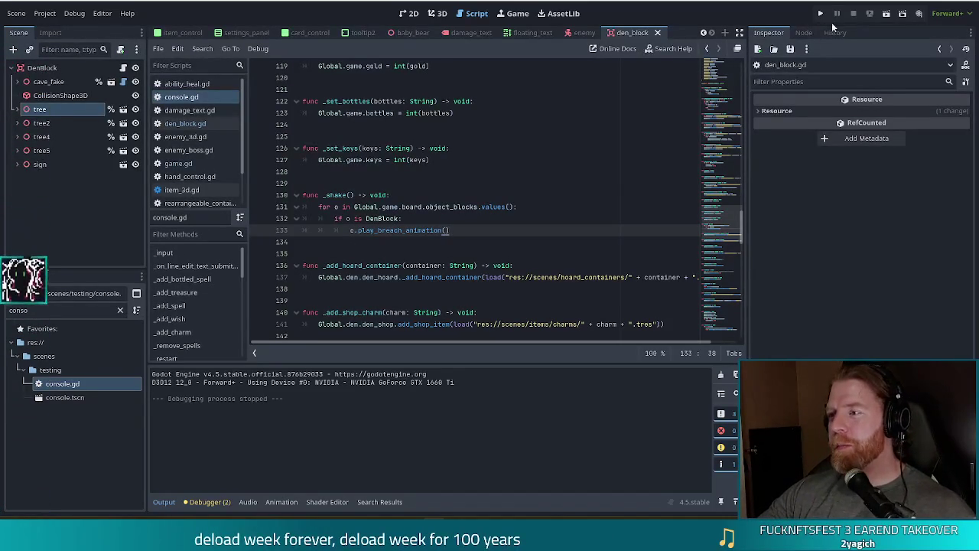
pyautogui.click(821, 13)
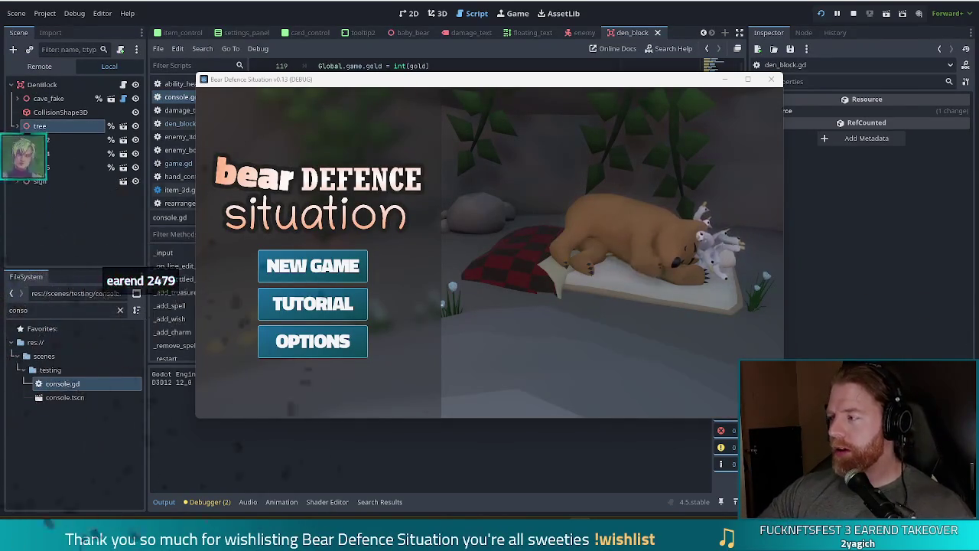
# Start a new game and enter the shake command in the in-game console to preview the breach animation.
pyautogui.click(344, 273)
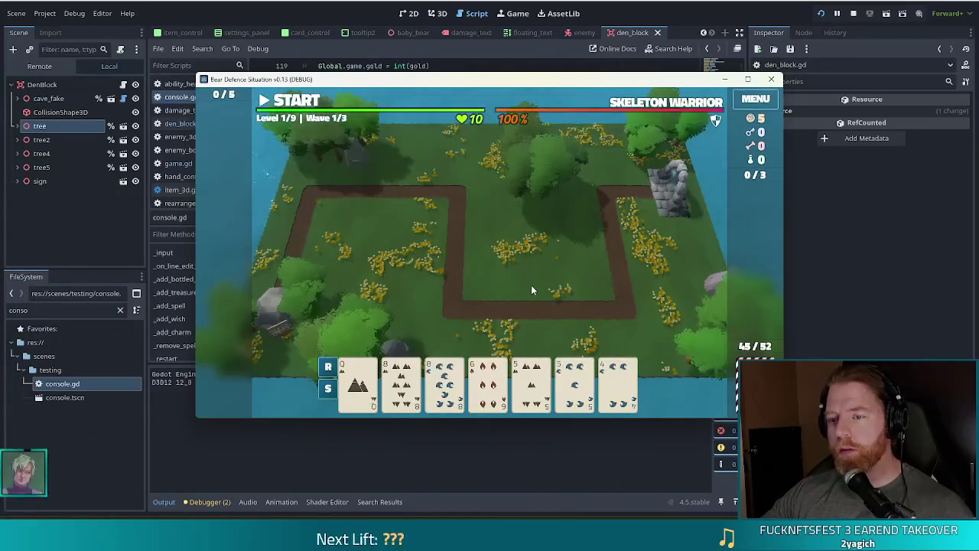
pyautogui.press('`')
pyautogui.write('shake')
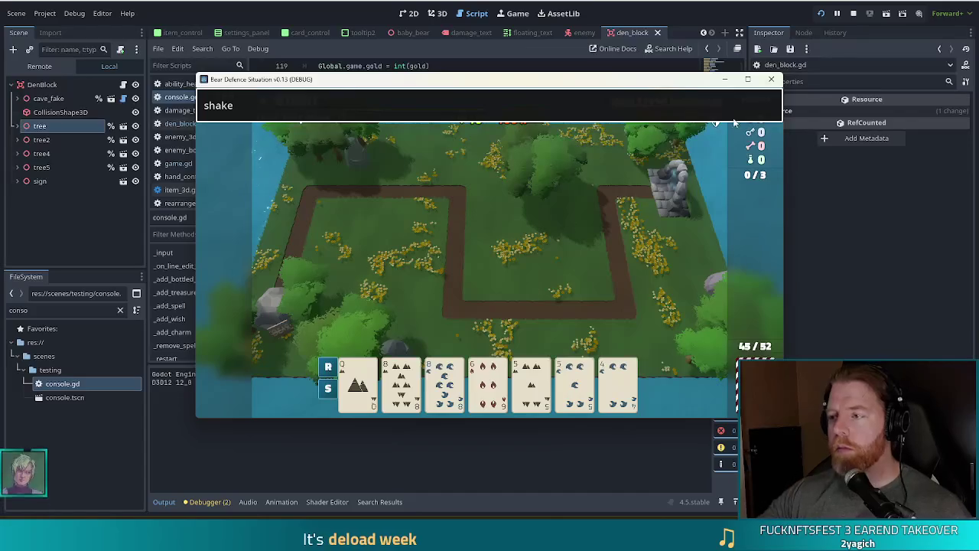
pyautogui.click(747, 80)
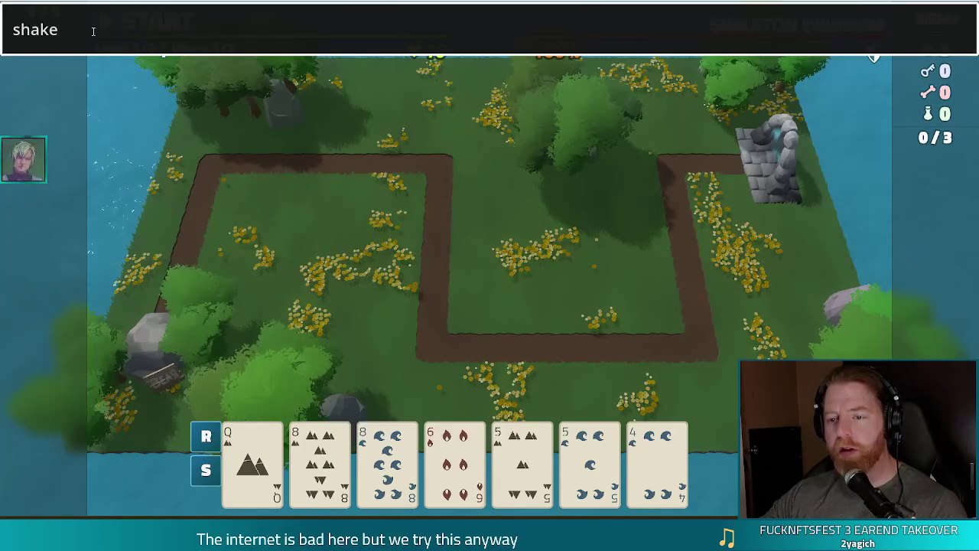
pyautogui.press('Return')
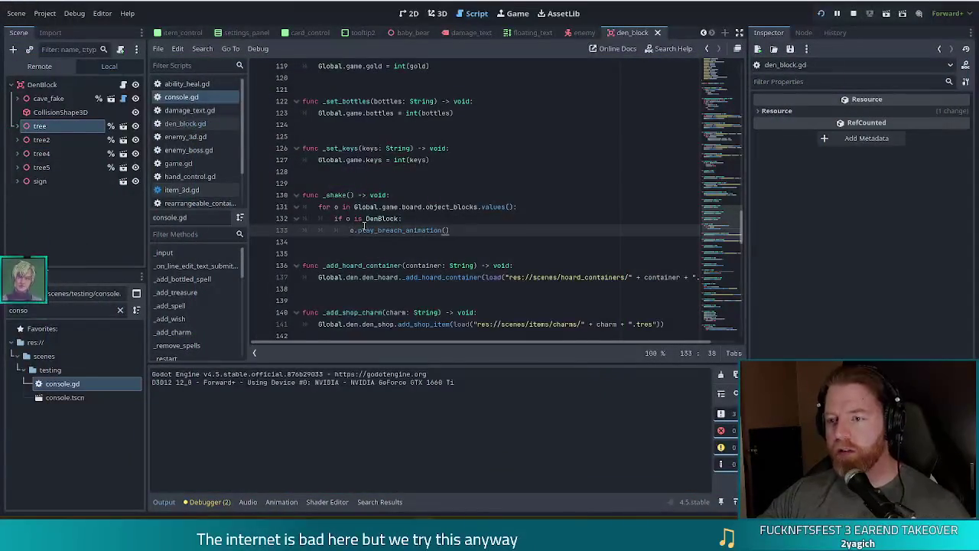
pyautogui.click(185, 124)
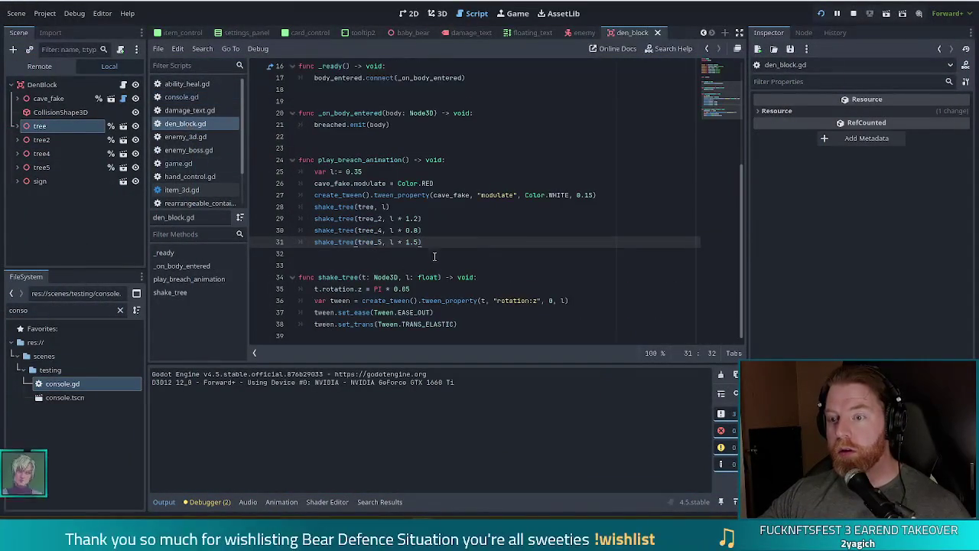
# Change the tree_2 shake to l * 1.5, tree_4 to l * 0.6 and tree_5 to 2.0, then test-run.
pyautogui.press('Up')
pyautogui.press('Up')
pyautogui.press('Left')
pyautogui.press('BackSpace')
pyautogui.write('5')
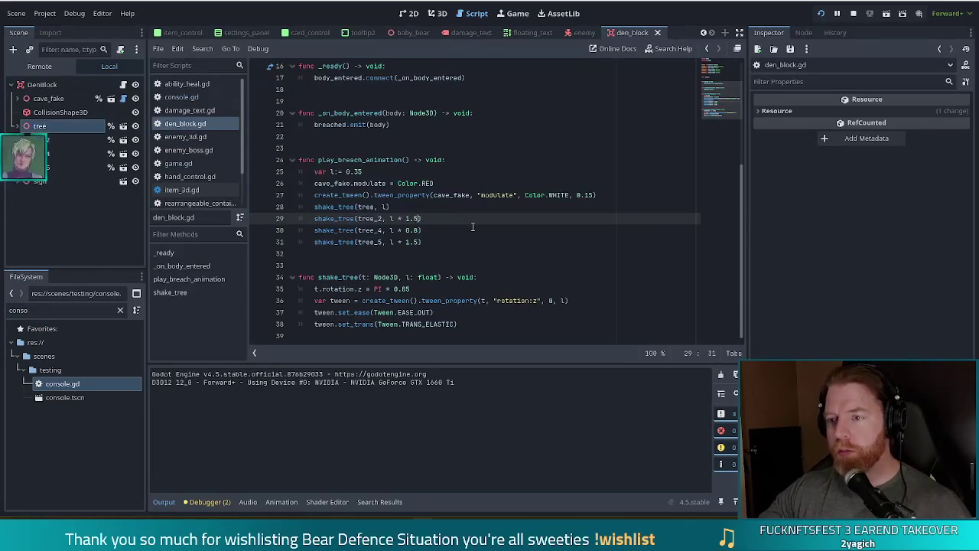
pyautogui.press('Down')
pyautogui.press('BackSpace')
pyautogui.write('6')
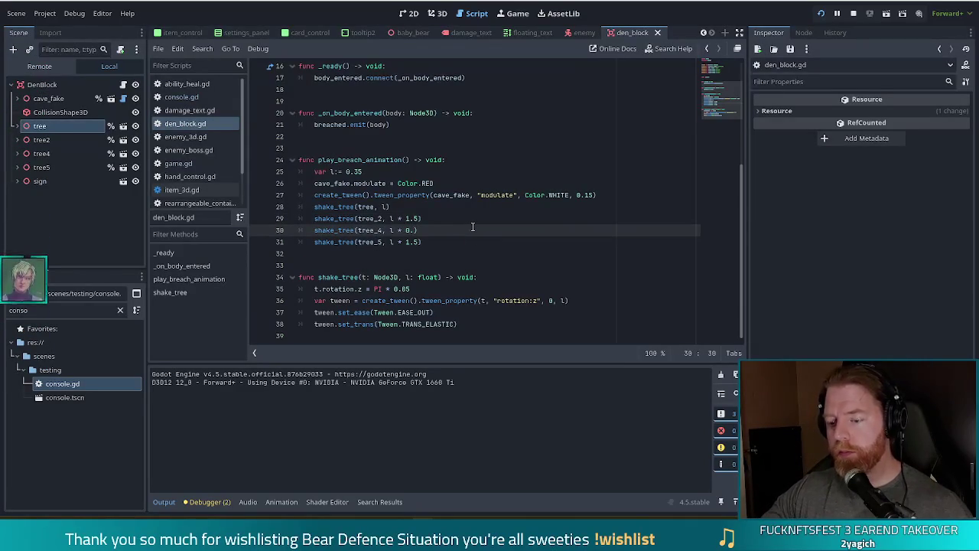
pyautogui.press('Down')
pyautogui.press('BackSpace')
pyautogui.write('2.0')
pyautogui.press('F5')
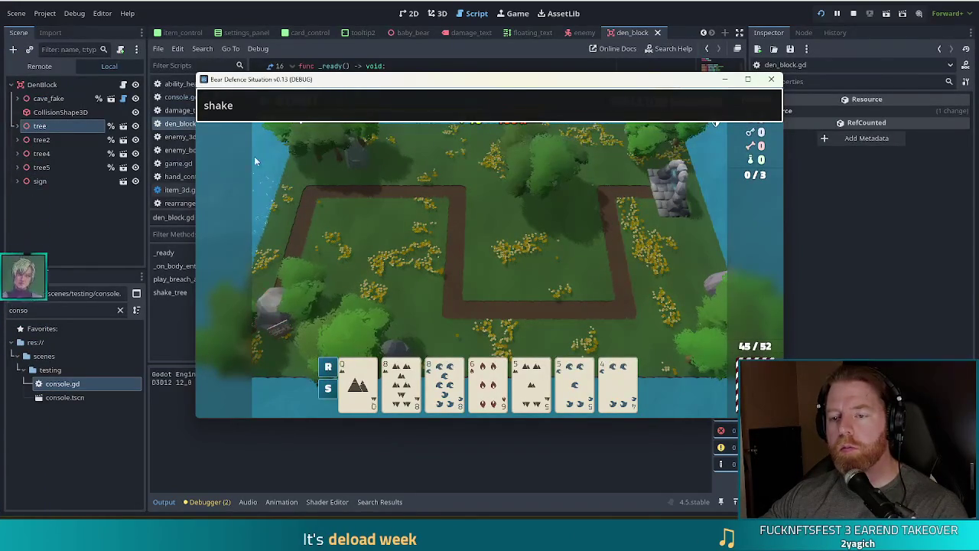
pyautogui.press('F8')
# Change the flash colour from RED to LIGHT_CORAL and relaunch the game.
pyautogui.doubleClick(431, 183)
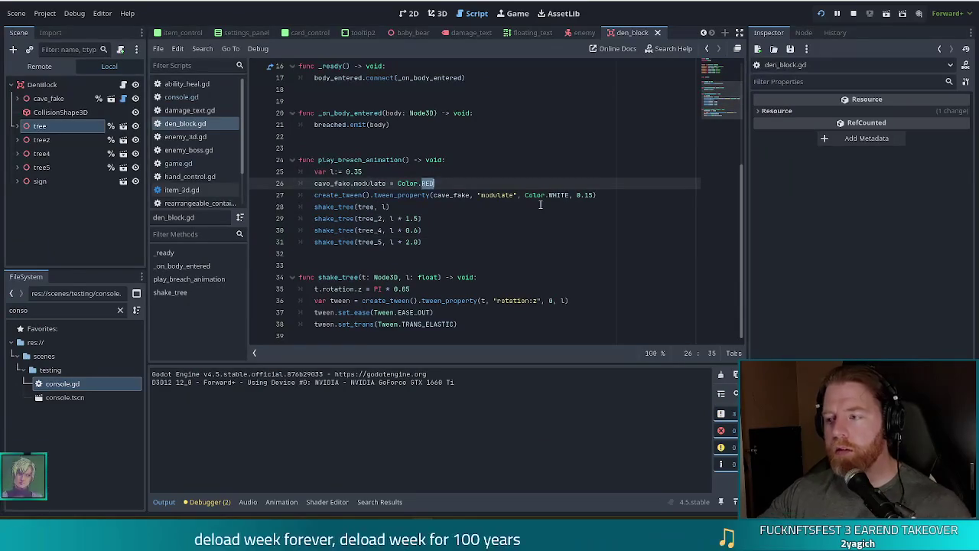
pyautogui.press('BackSpace')
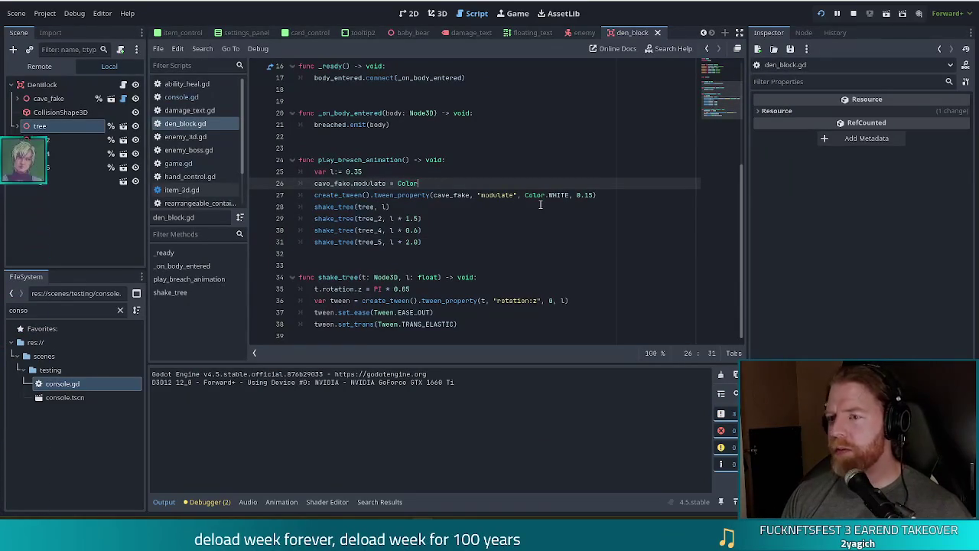
pyautogui.write('.LI')
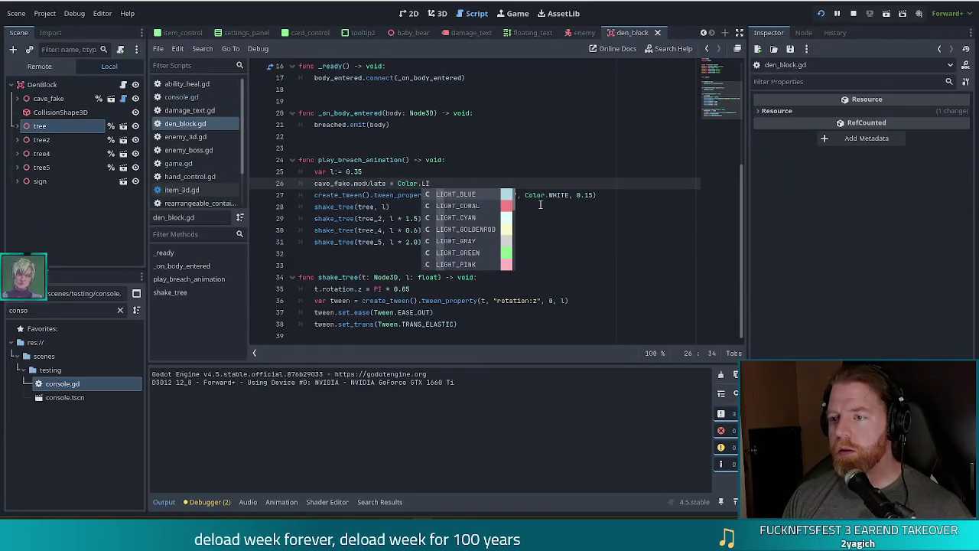
pyautogui.press('Down')
pyautogui.press('Return')
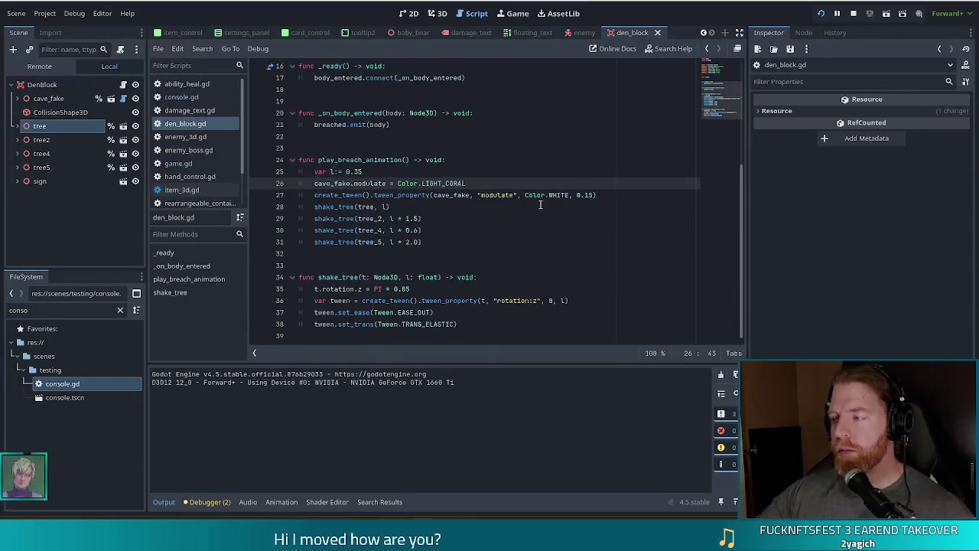
pyautogui.press('F5')
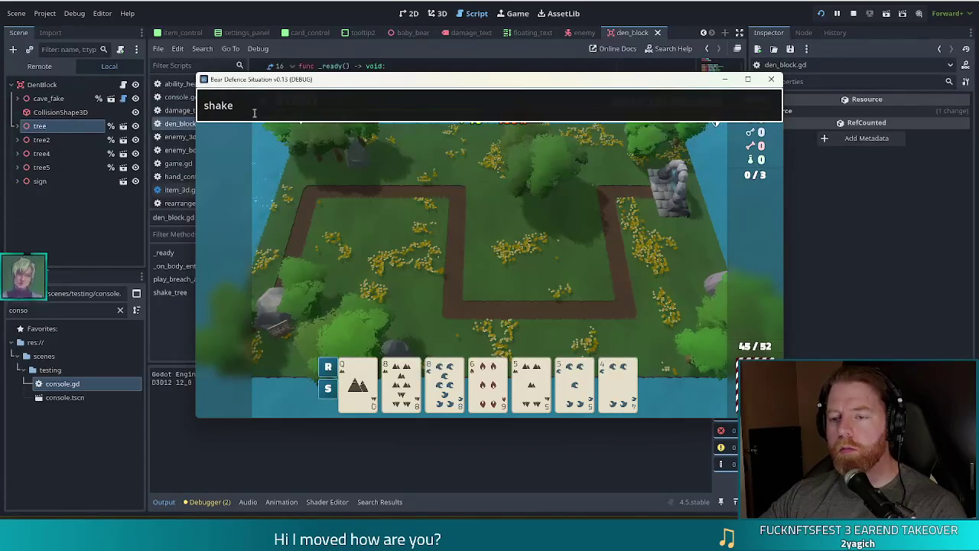
pyautogui.write('shake')
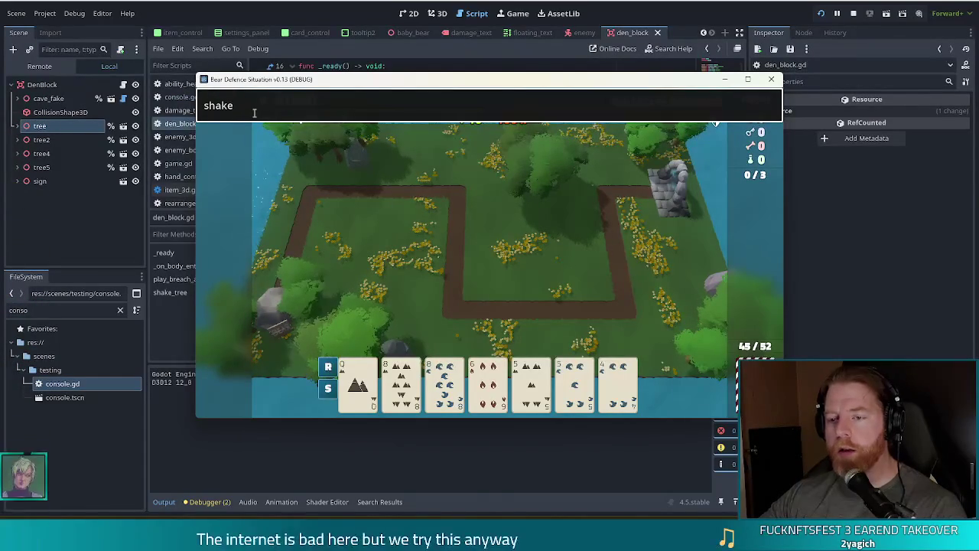
# Start the first wave, let the skeletons breach the den, then pause and return to den_block.gd.
pyautogui.press('Return')
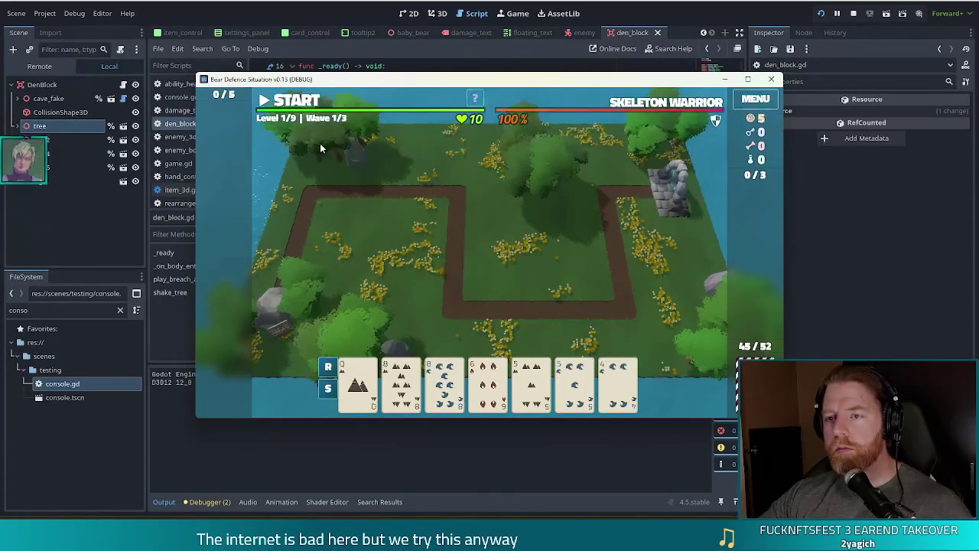
pyautogui.click(280, 106)
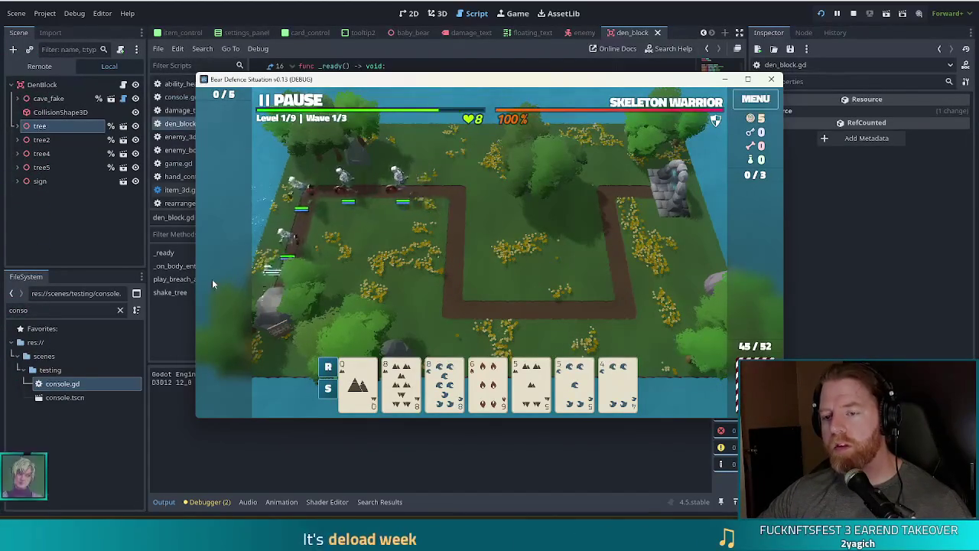
pyautogui.press('space')
pyautogui.press('F8')
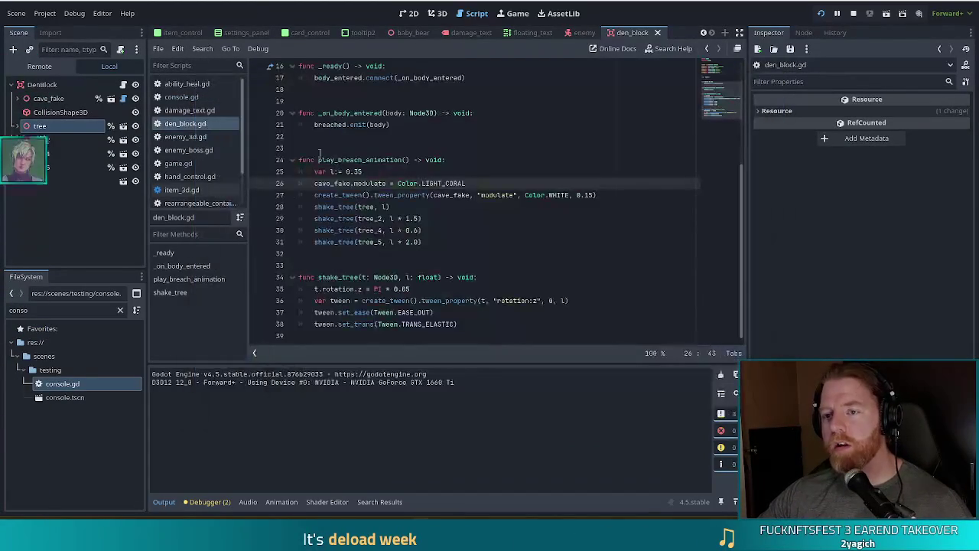
# Call play_breach_animation() right after breached.emit(body) in _on_body_entered.
pyautogui.click(404, 123)
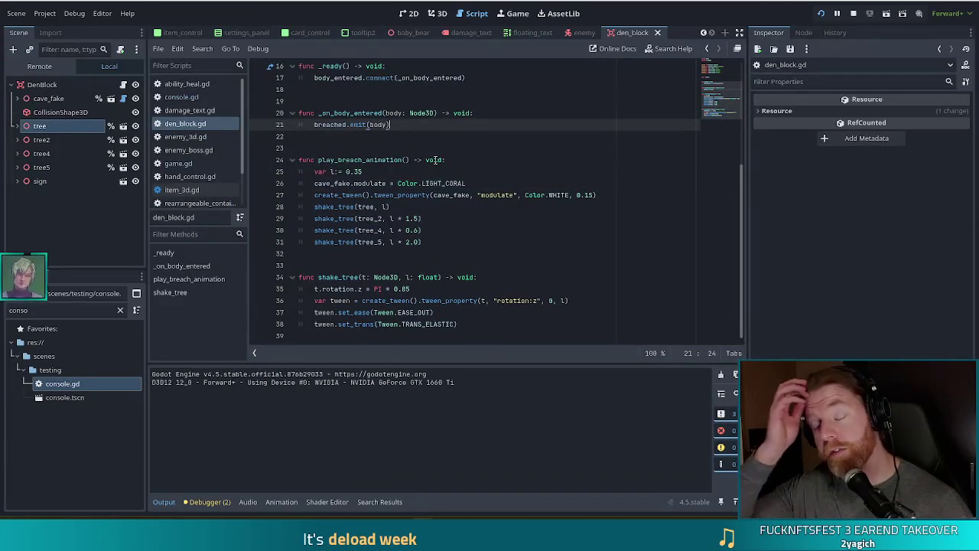
pyautogui.press('Return')
pyautogui.write('play')
pyautogui.press('Return')
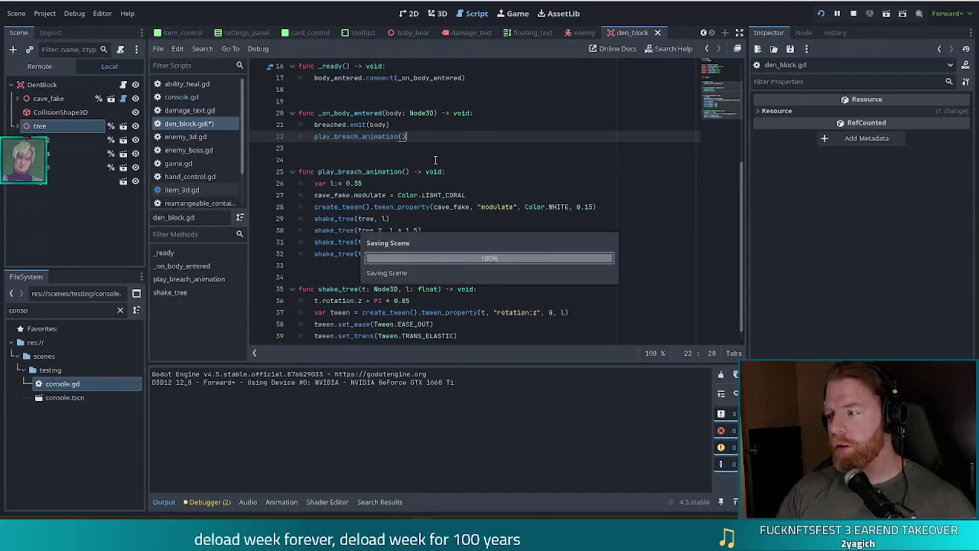
# Resume the paused game to watch the breach animation, then stop the run.
pyautogui.press('F5')
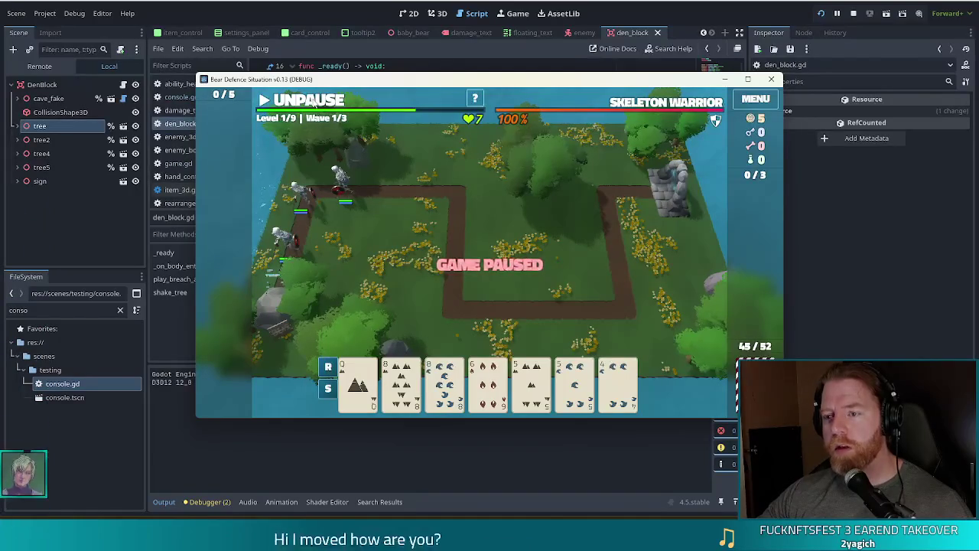
pyautogui.click(315, 105)
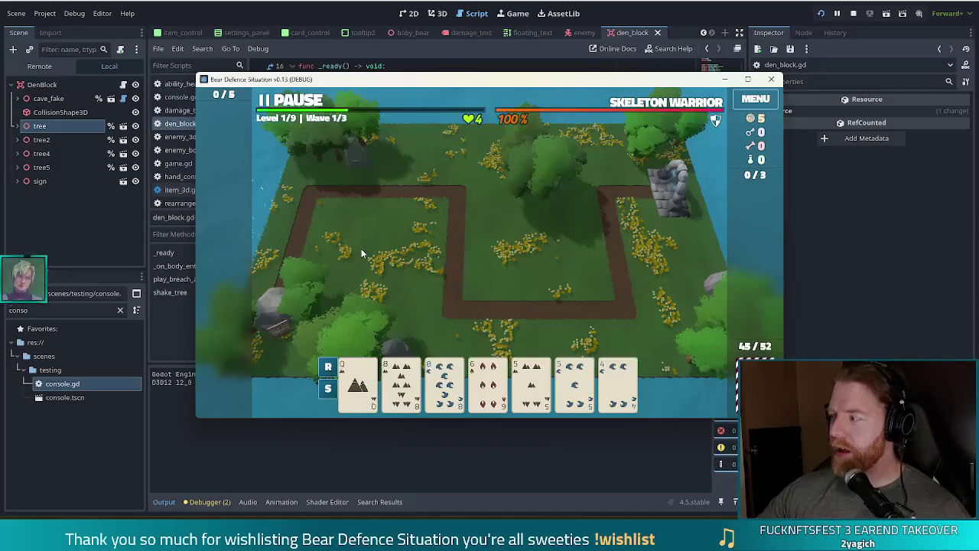
pyautogui.click(856, 14)
pyautogui.click(352, 230)
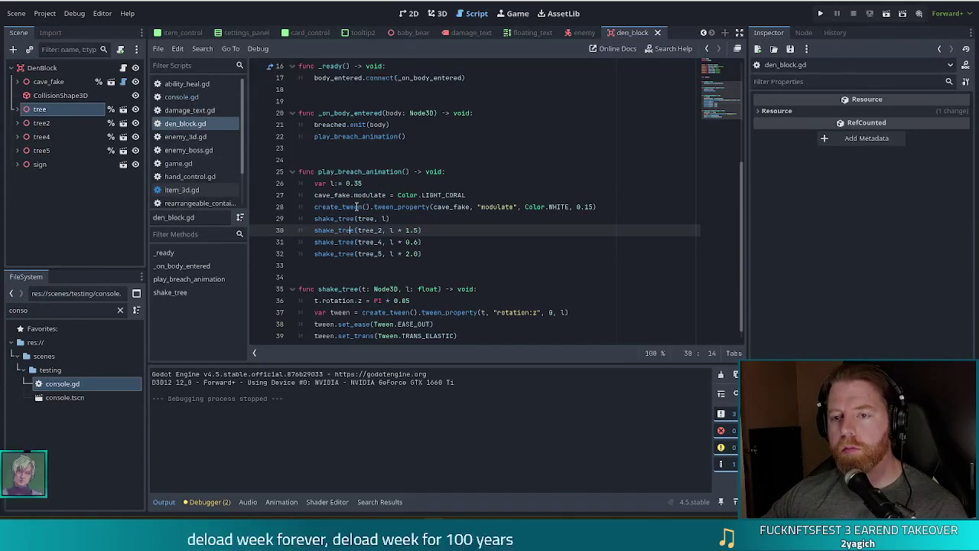
# Search all project scripts for wave_complete with Find in Files.
pyautogui.click(463, 242)
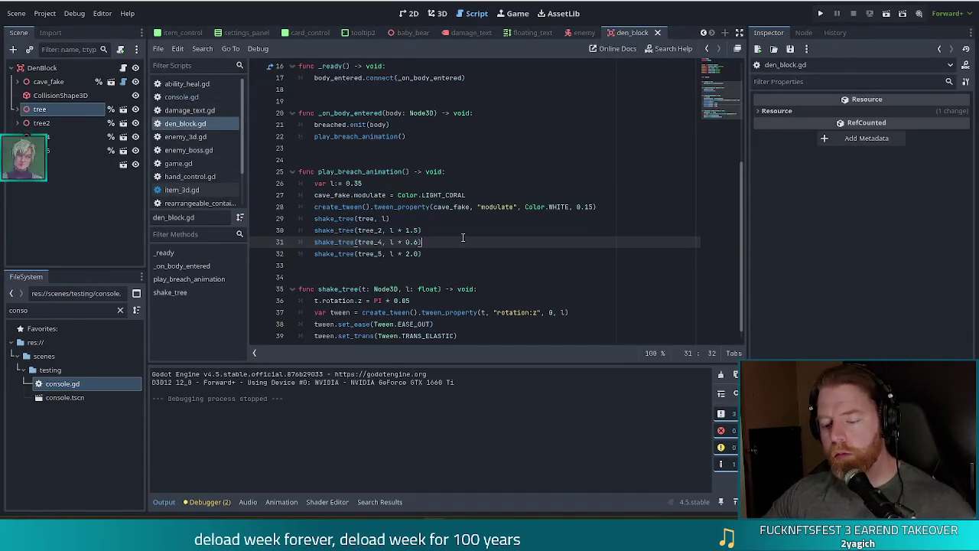
pyautogui.hotkey('ctrl', 'shift', 'f')
pyautogui.write('wave_comp')
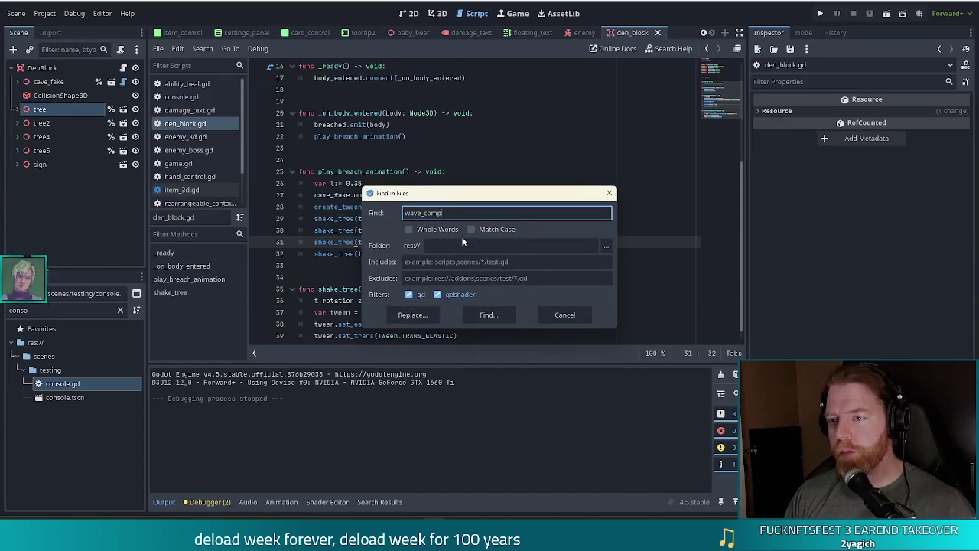
pyautogui.write('lete')
pyautogui.press('Return')
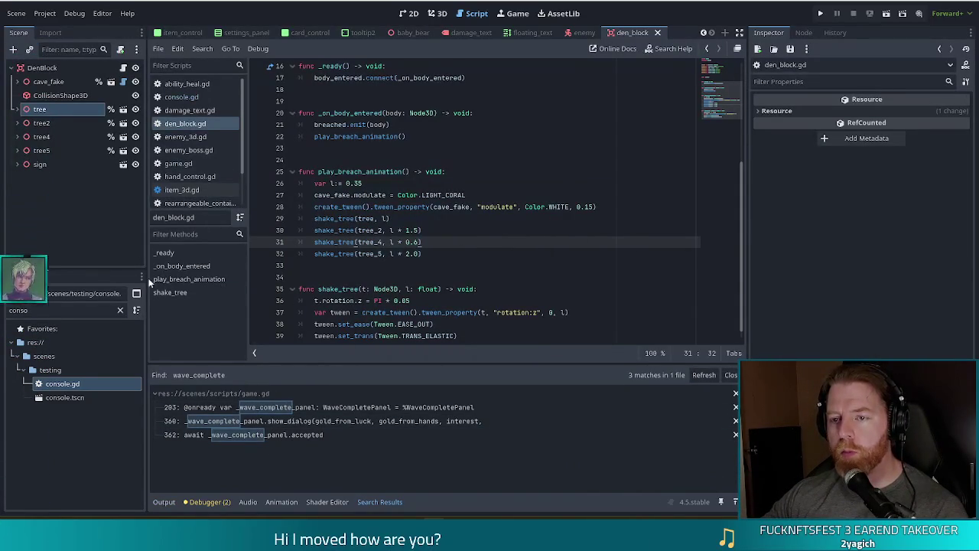
# Search again for complete and scroll through the 8 matches across 3 files.
pyautogui.click(434, 221)
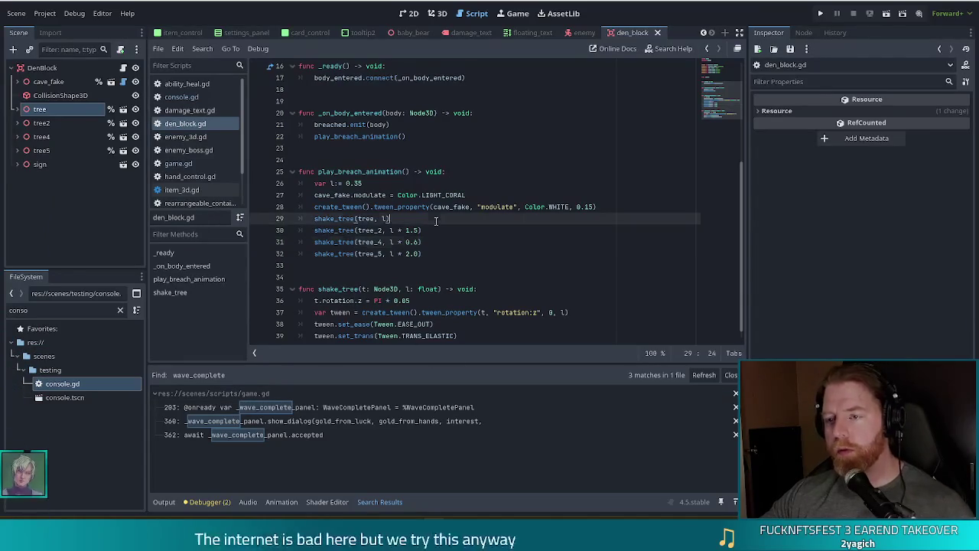
pyautogui.hotkey('ctrl', 'shift', 'f')
pyautogui.write('complete')
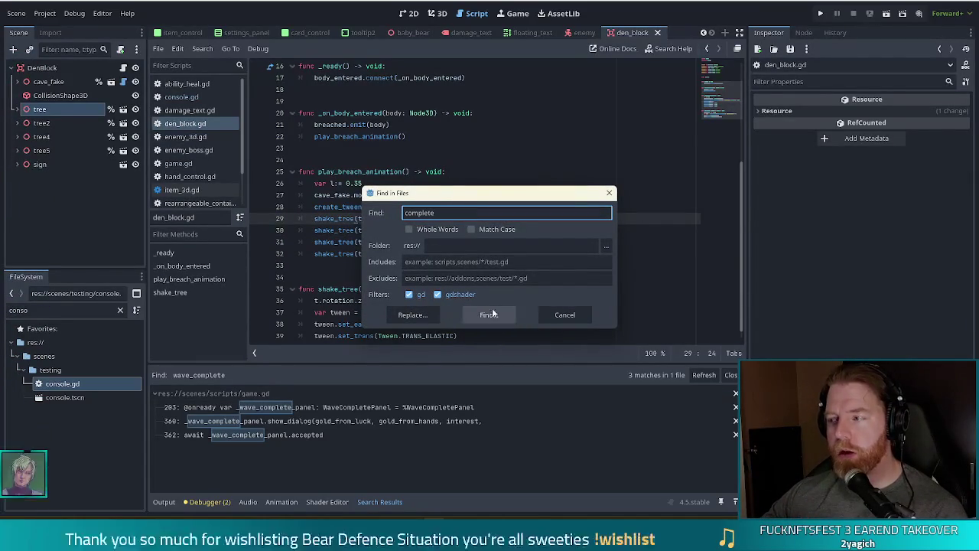
pyautogui.click(505, 314)
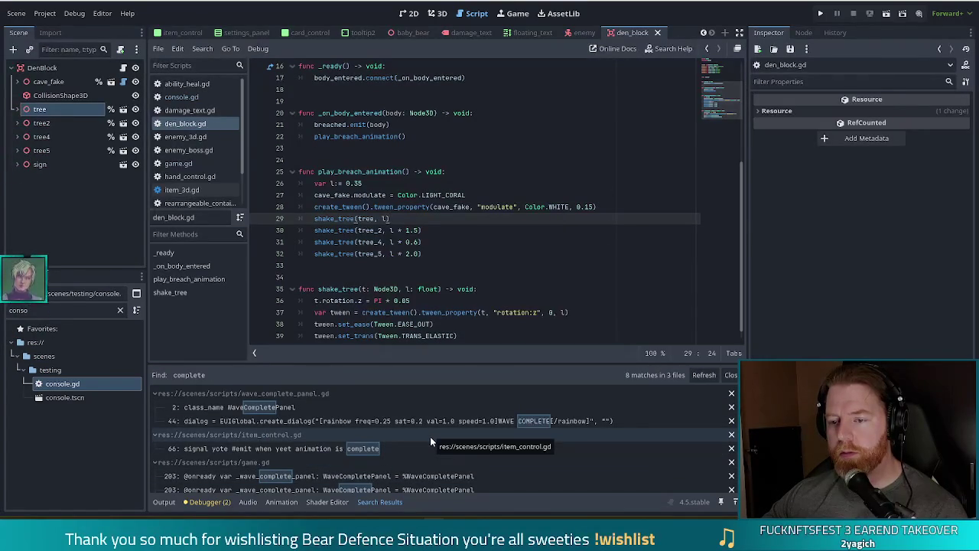
pyautogui.scroll(-1, 430, 436)
pyautogui.scroll(-3, 430, 436)
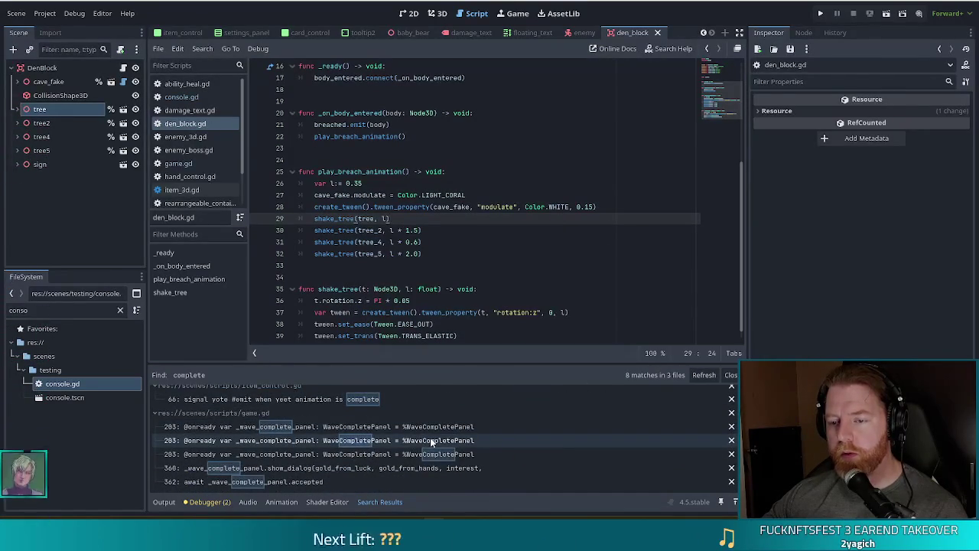
pyautogui.scroll(2, 430, 438)
pyautogui.scroll(-2, 430, 438)
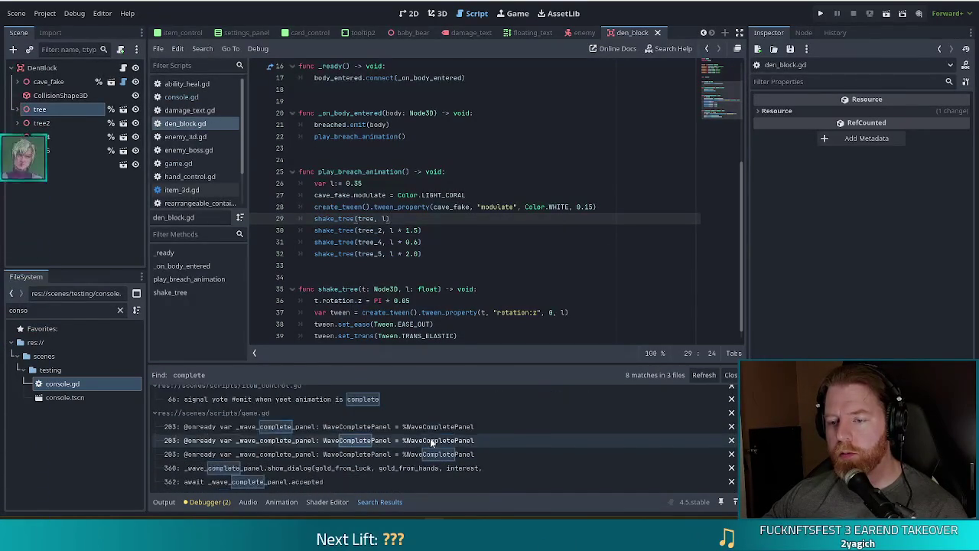
pyautogui.scroll(3, 430, 438)
pyautogui.scroll(1, 430, 437)
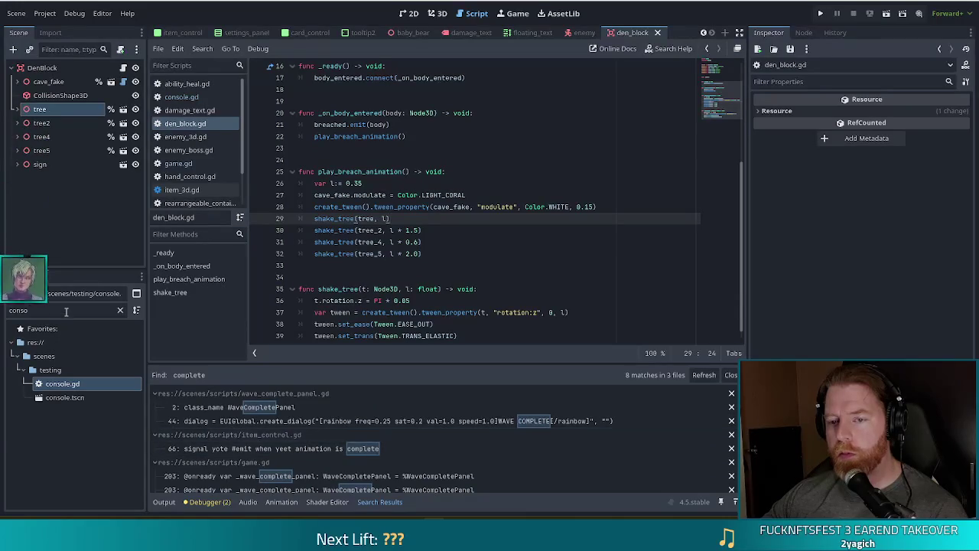
# Filter the FileSystem dock for spawner, open spawner_block.gd, and review its variables down to units_killed.
pyautogui.moveTo(66, 312); pyautogui.dragTo(8, 301)
pyautogui.write('spawner')
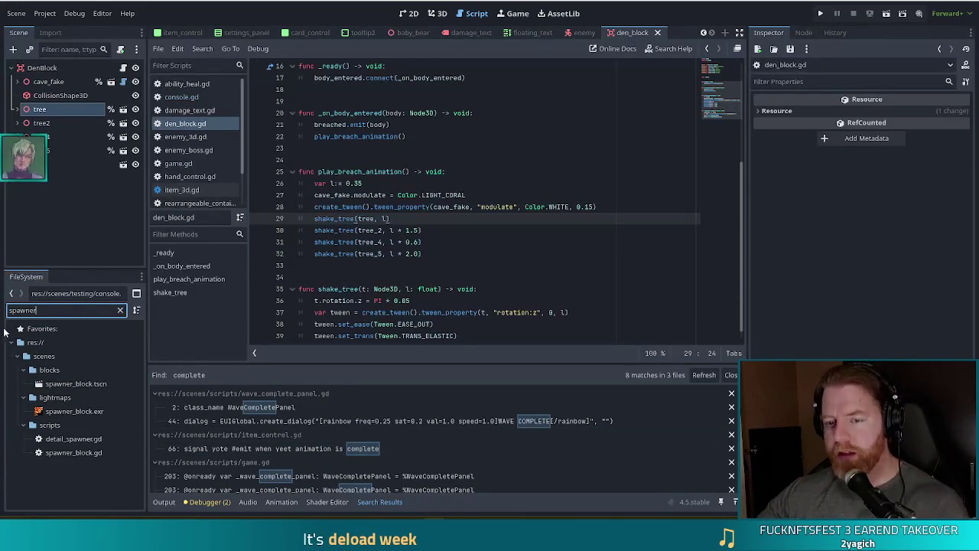
pyautogui.doubleClick(107, 452)
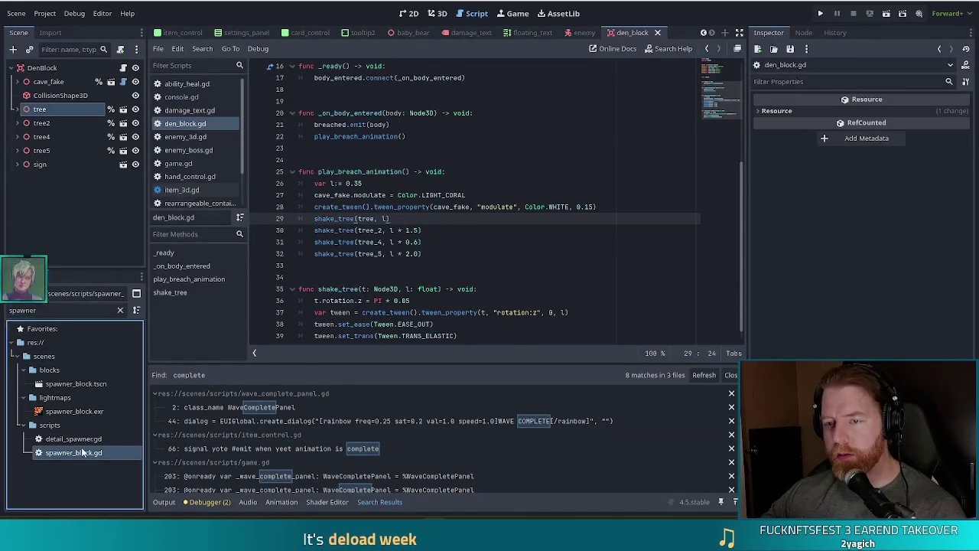
pyautogui.click(458, 185)
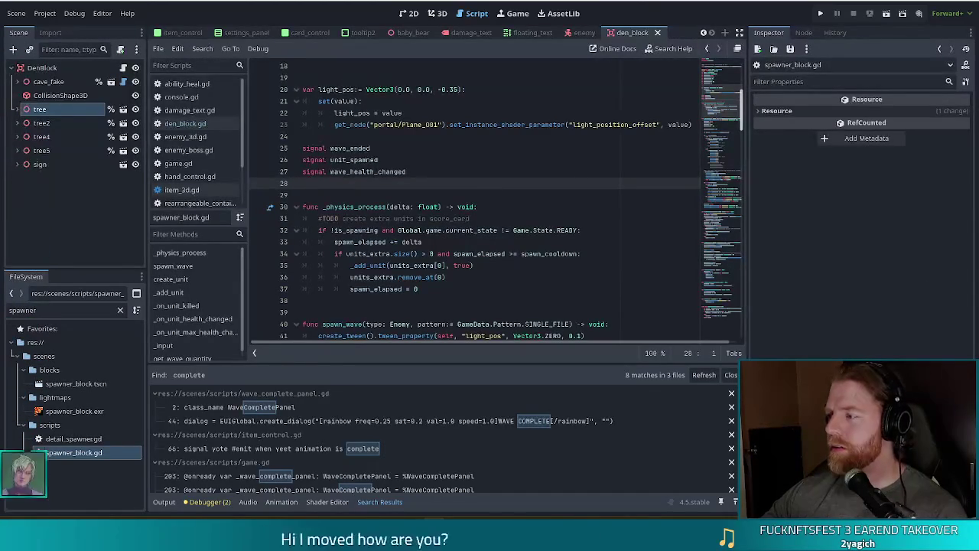
pyautogui.click(378, 242)
pyautogui.click(429, 277)
pyautogui.scroll(6, 459, 214)
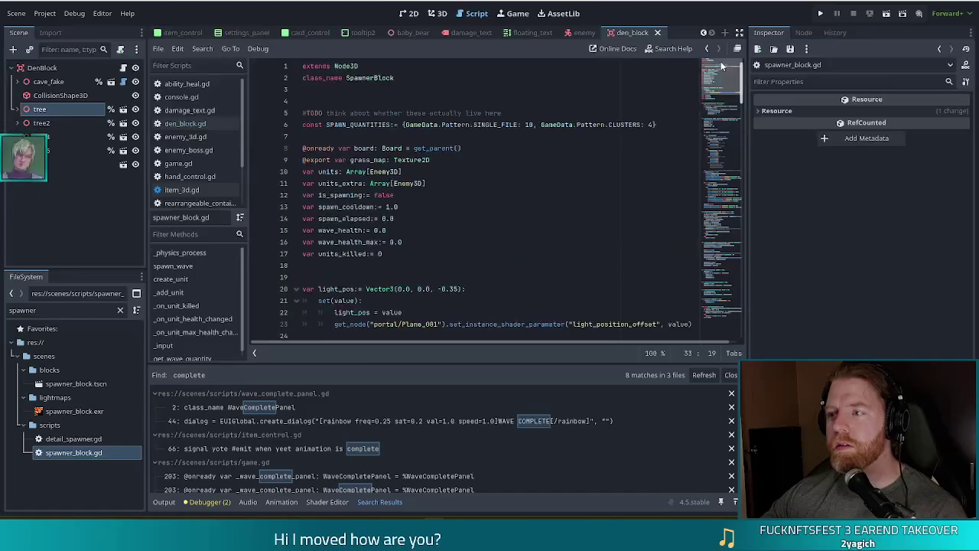
pyautogui.click(480, 138)
pyautogui.click(397, 197)
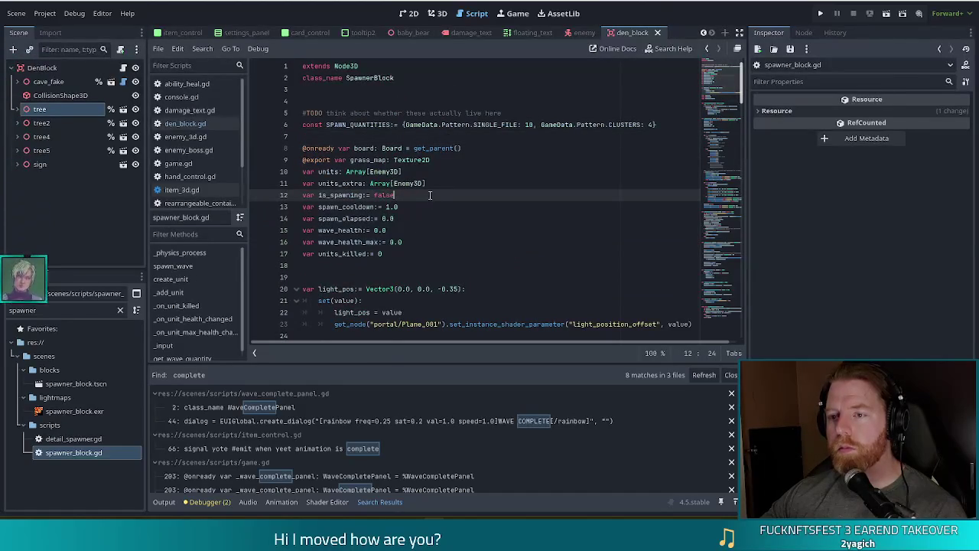
pyautogui.click(416, 244)
pyautogui.click(400, 254)
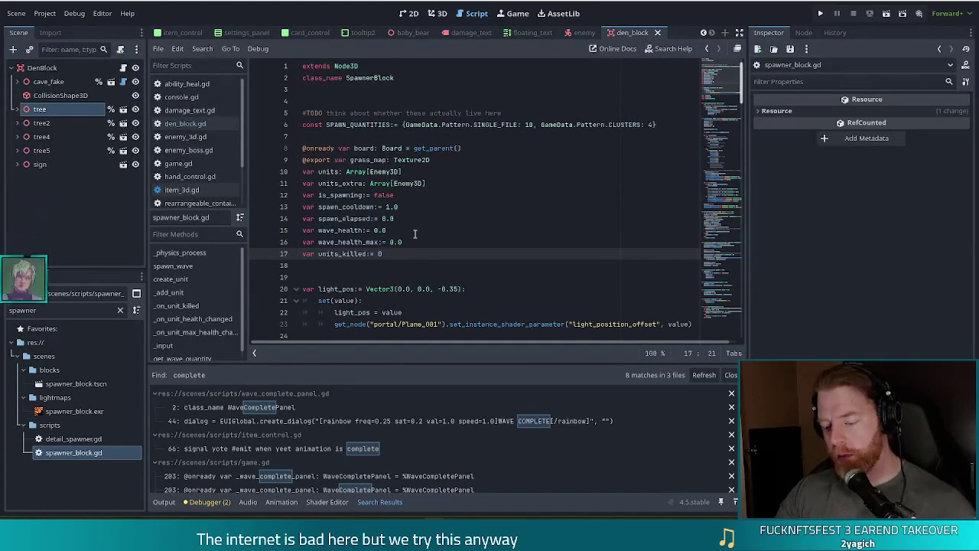
# Find units_kill in the script and start retyping the units_killed counter name on line 17.
pyautogui.hotkey('ctrl', 'f')
pyautogui.write('units_kill')
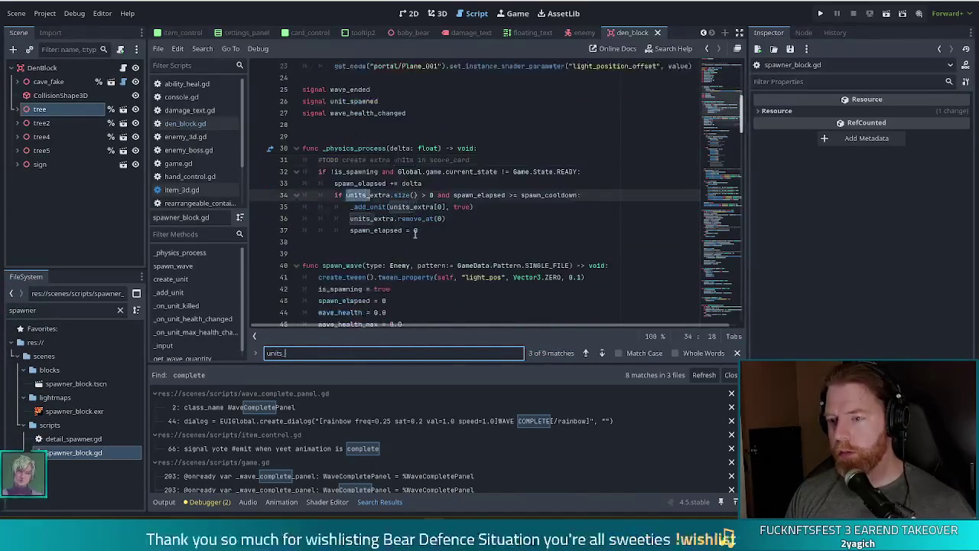
pyautogui.click(412, 240)
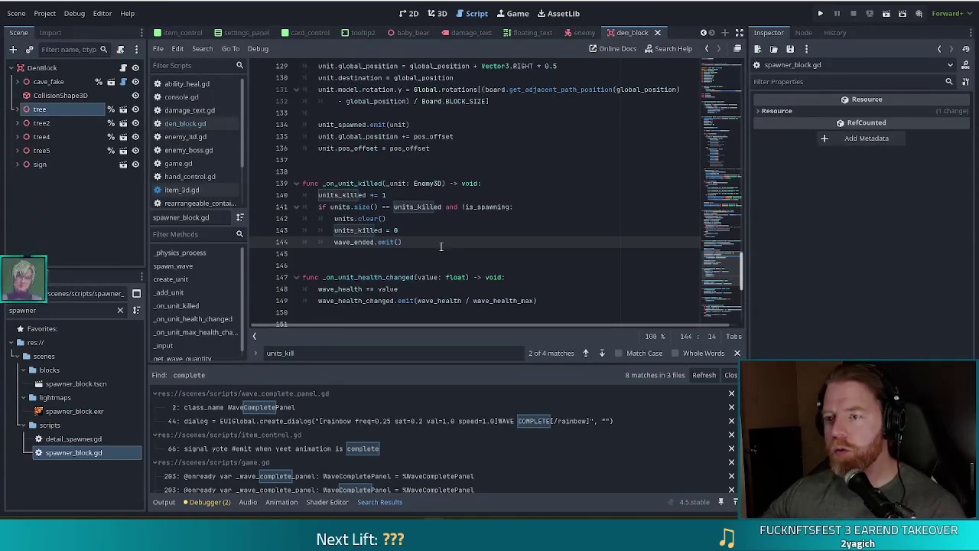
pyautogui.moveTo(729, 265); pyautogui.dragTo(729, 69)
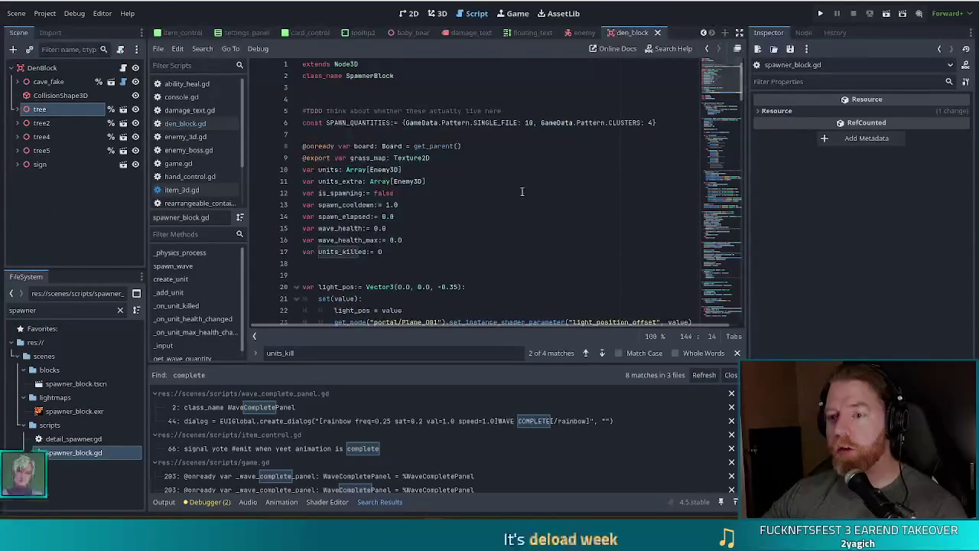
pyautogui.doubleClick(360, 252)
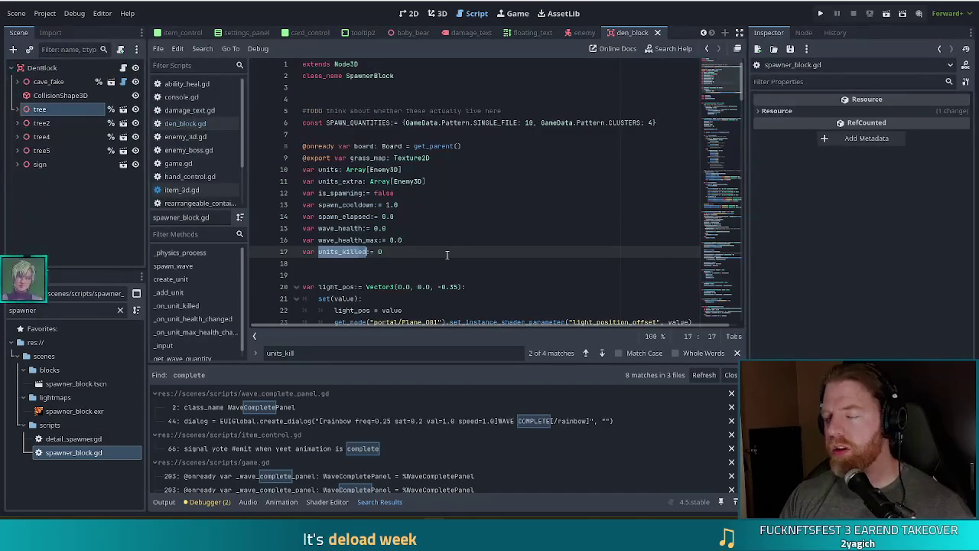
pyautogui.write('units')
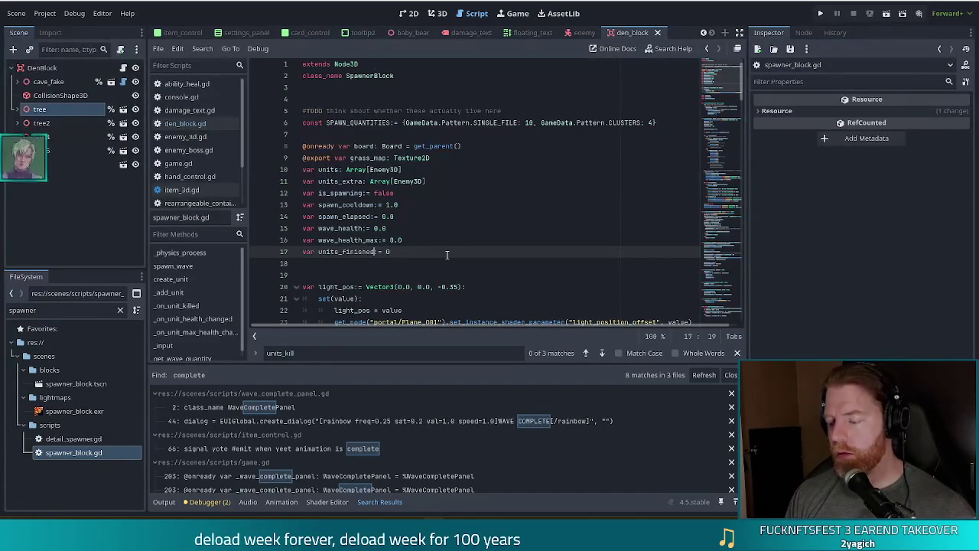
pyautogui.write('killed')
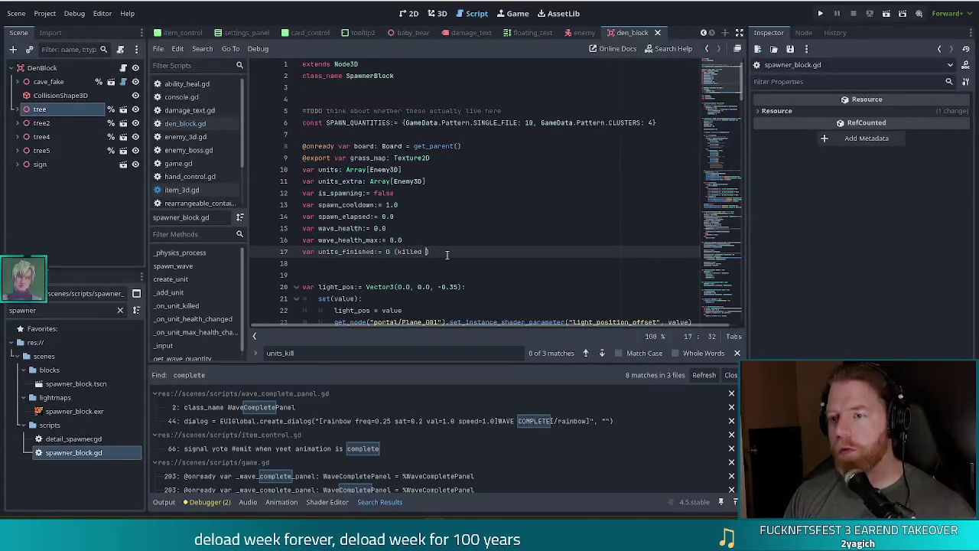
pyautogui.write('reached')
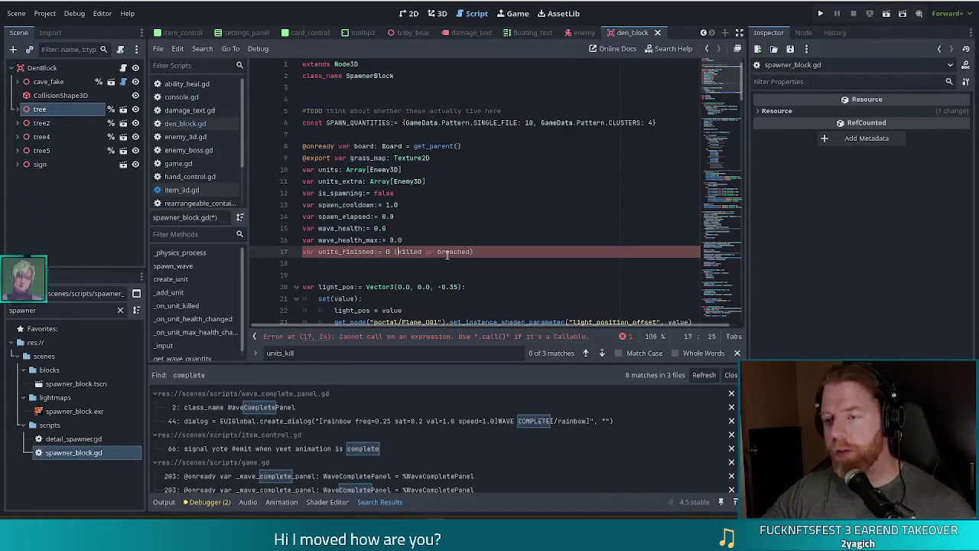
# Replace units_killed with units_finished on lines 140, 141 and 143, then save.
pyautogui.write('#')
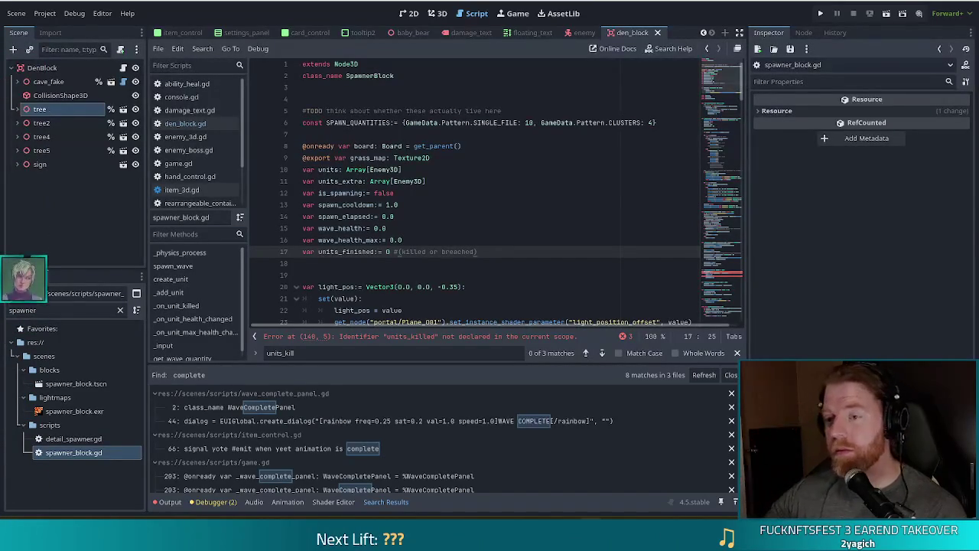
pyautogui.press('Left')
pyautogui.press('Left')
pyautogui.press('Left')
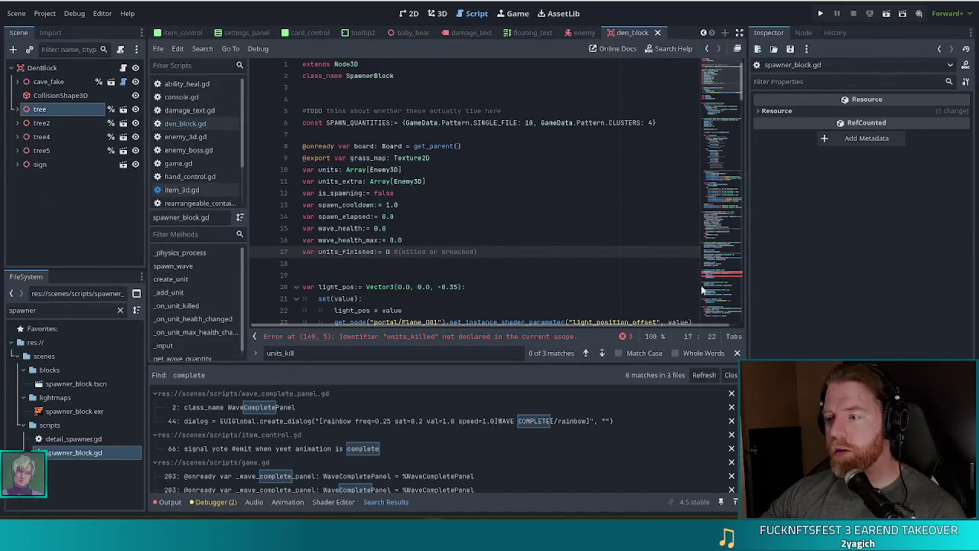
pyautogui.click(702, 289)
pyautogui.doubleClick(351, 172)
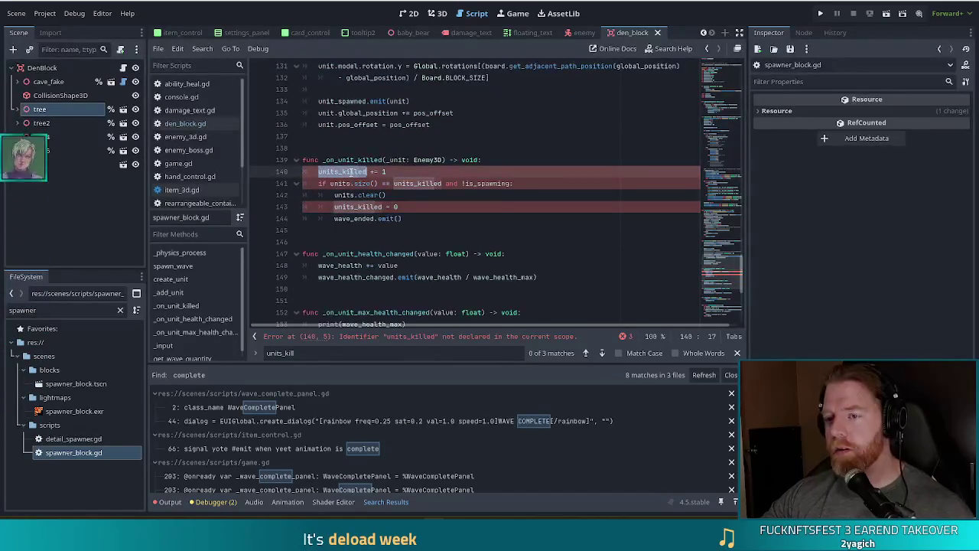
pyautogui.write('units_finish')
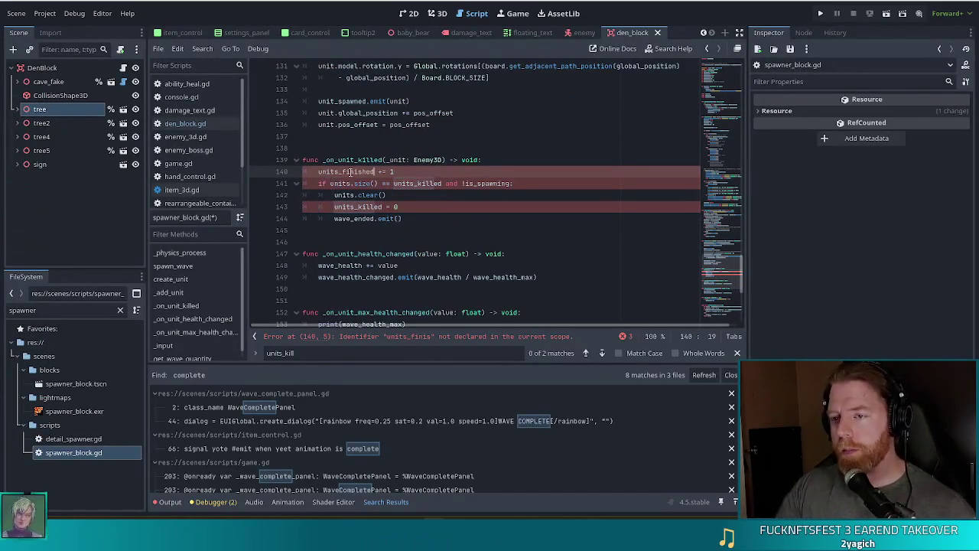
pyautogui.press('Return')
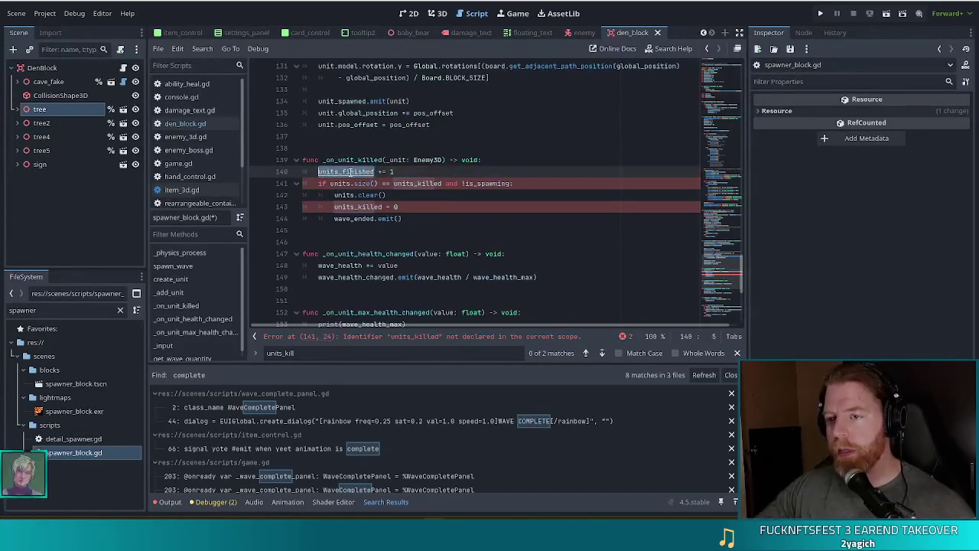
pyautogui.doubleClick(420, 184)
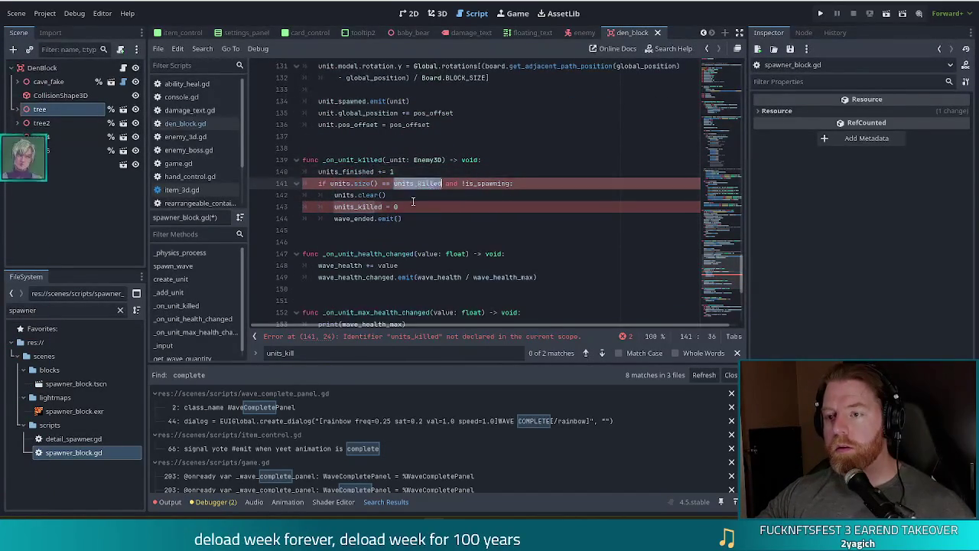
pyautogui.write('units_finished')
pyautogui.doubleClick(358, 207)
pyautogui.write('units_finished')
pyautogui.hotkey('ctrl', 's')
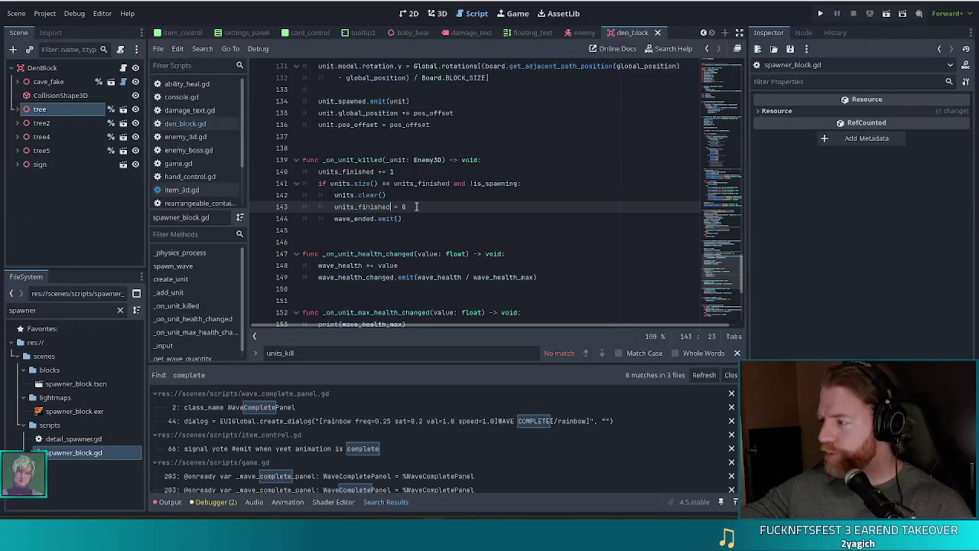
# Rename the handler _on_unit_killed to _on_unit_finished and go to the connect line 124.
pyautogui.click(406, 194)
pyautogui.click(383, 160)
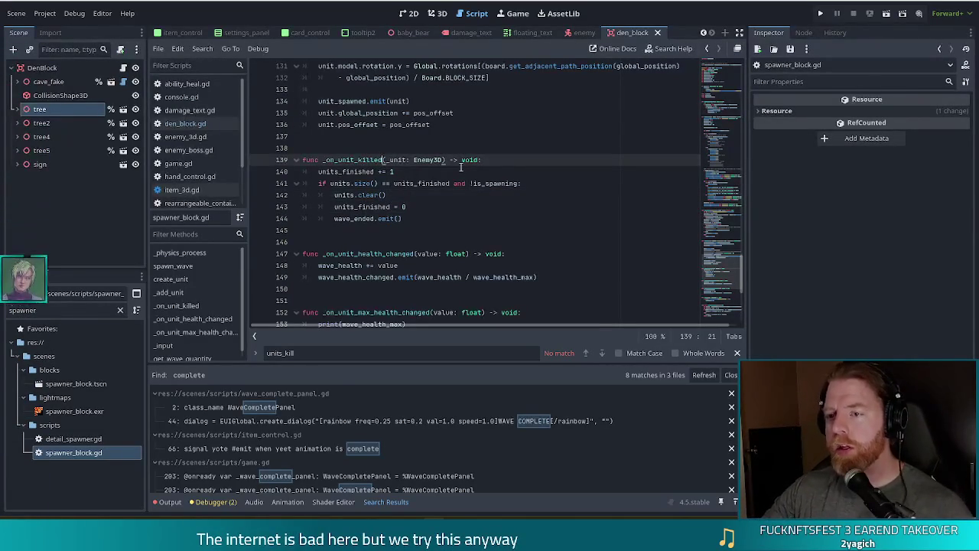
pyautogui.press('BackSpace')
pyautogui.press('BackSpace')
pyautogui.press('BackSpace')
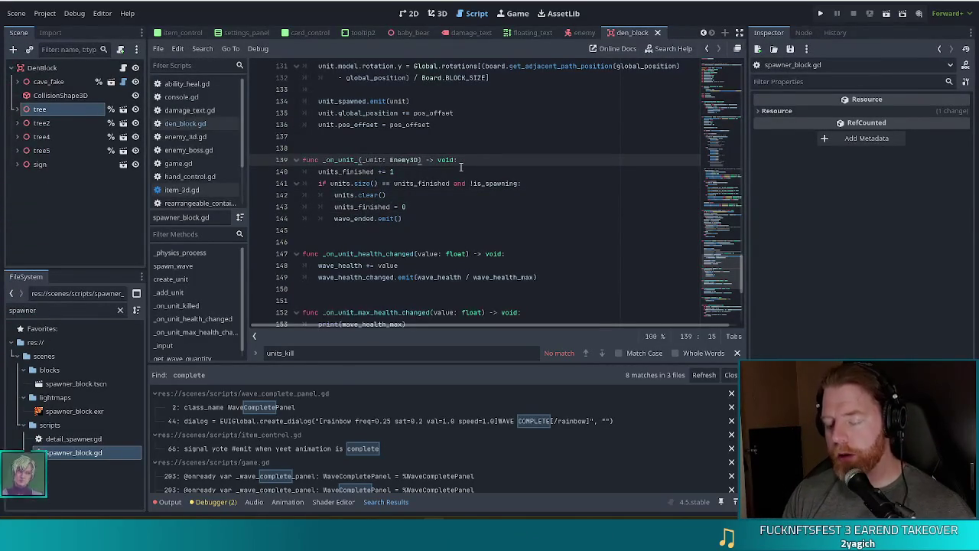
pyautogui.write('fini')
pyautogui.press('BackSpace')
pyautogui.press('BackSpace')
pyautogui.write('ished')
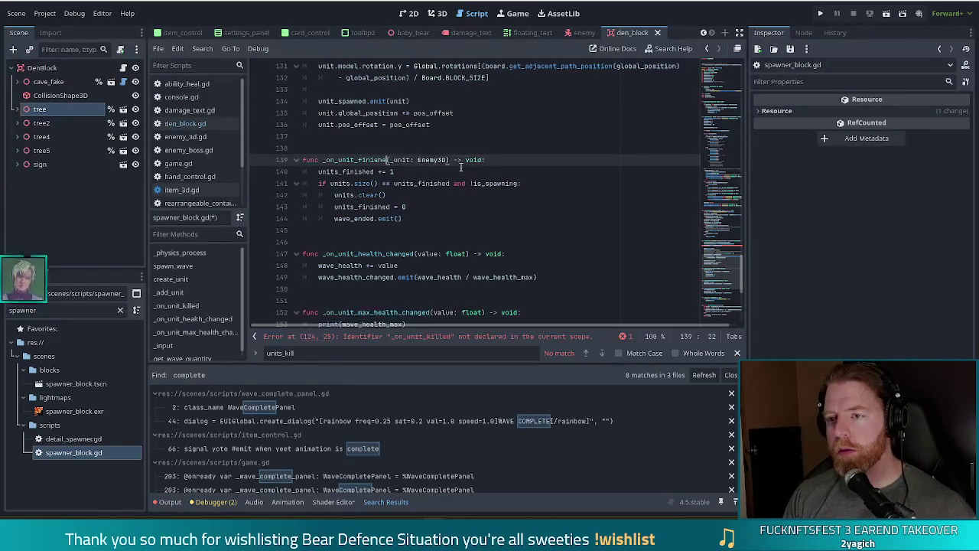
pyautogui.click(708, 251)
pyautogui.click(460, 254)
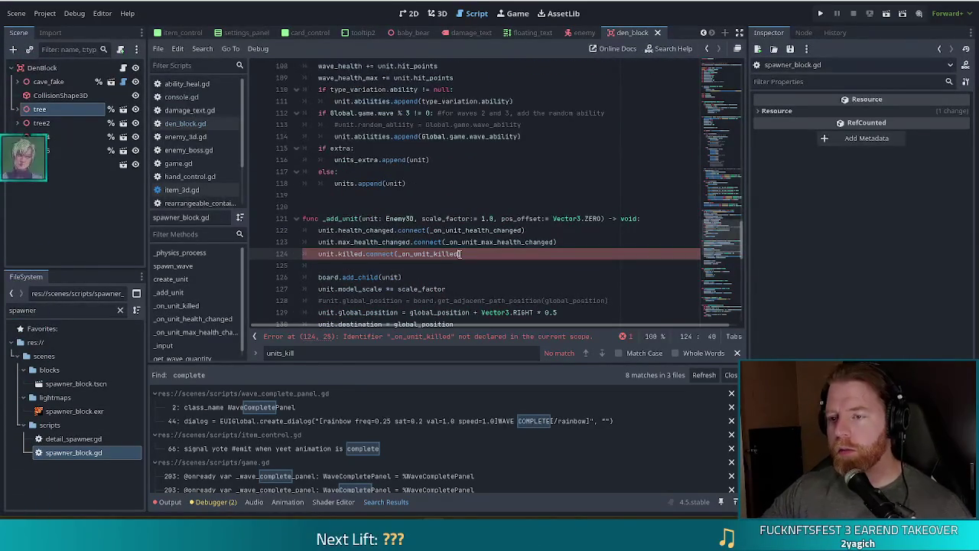
# Change line 124 so unit.killed connects to _on_unit_finished.
pyautogui.press('BackSpace')
pyautogui.write('finish')
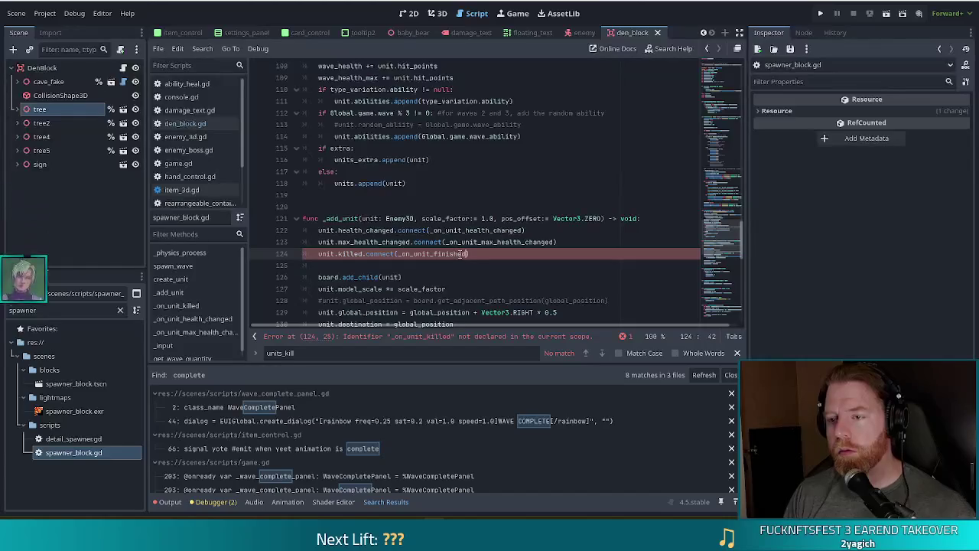
pyautogui.click(541, 258)
# Add unit.breached.connect(_on_unit_finished) below it, fixing the 'breahed' typo.
pyautogui.press('Return')
pyautogui.write('u')
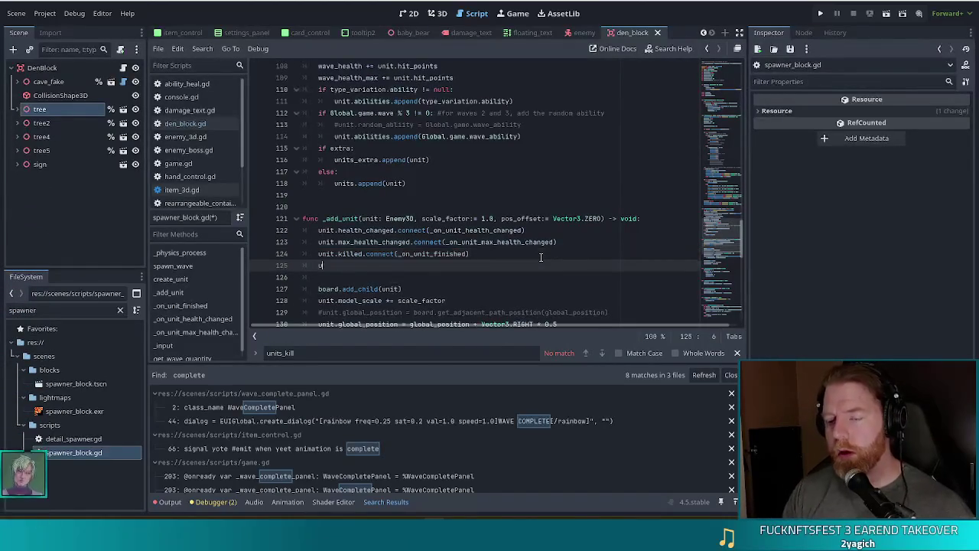
pyautogui.write('nit.brea')
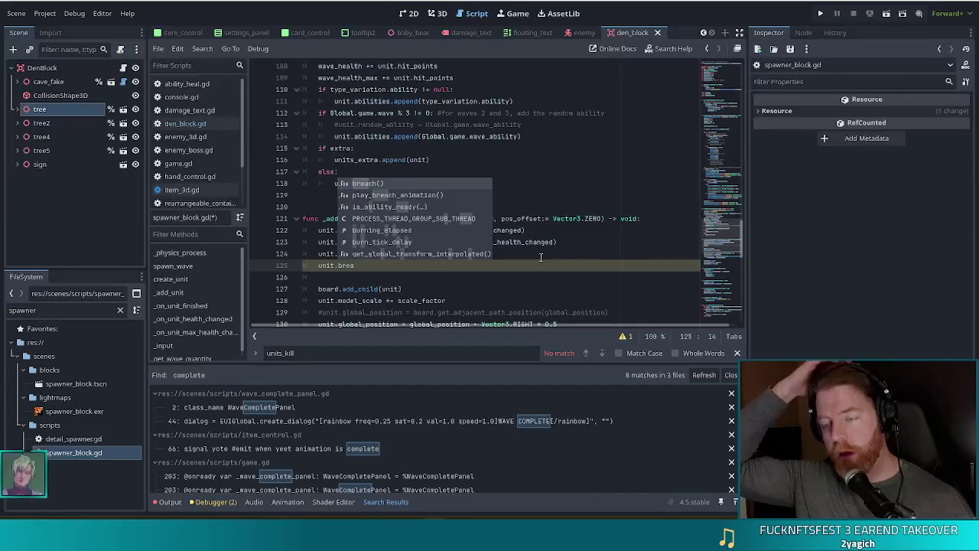
pyautogui.press('Escape')
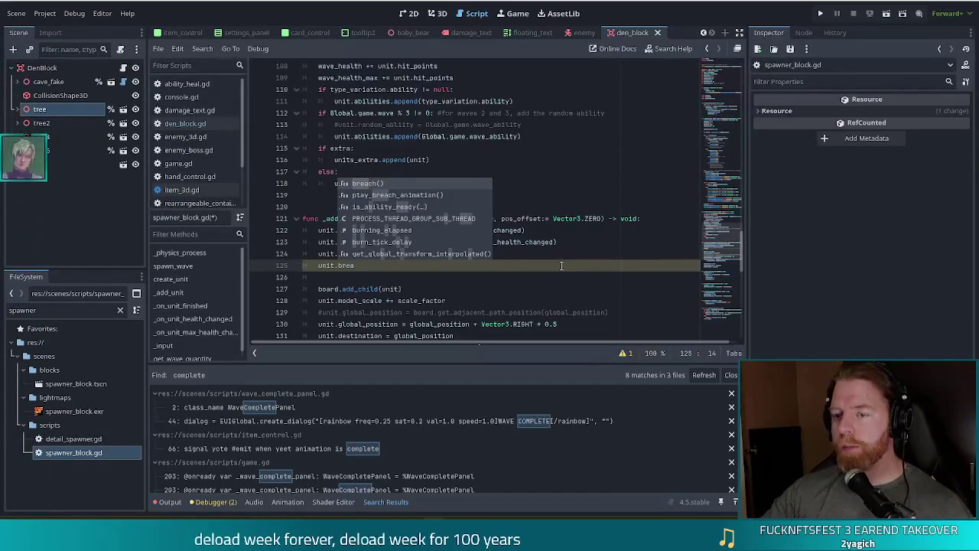
pyautogui.click(562, 265)
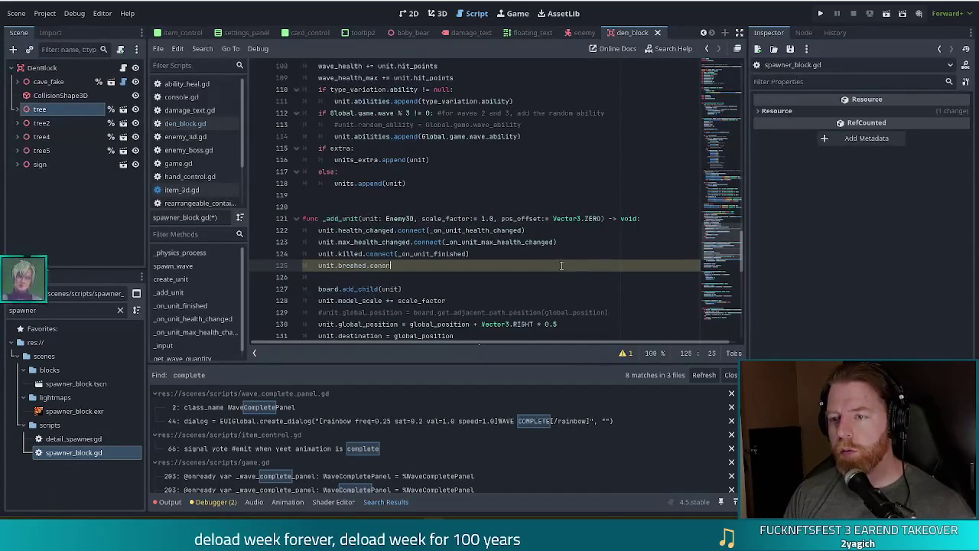
pyautogui.write('nect(')
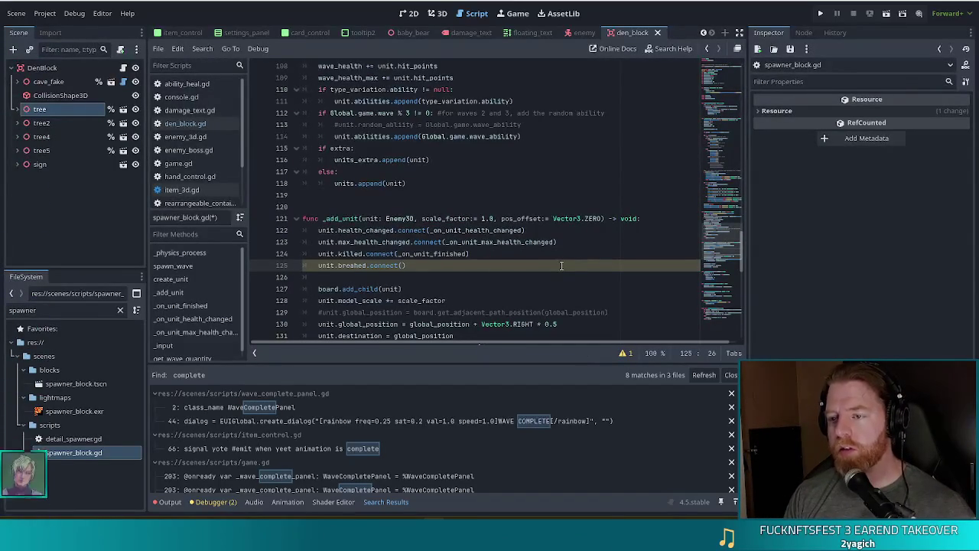
pyautogui.write('_on_unit_finished')
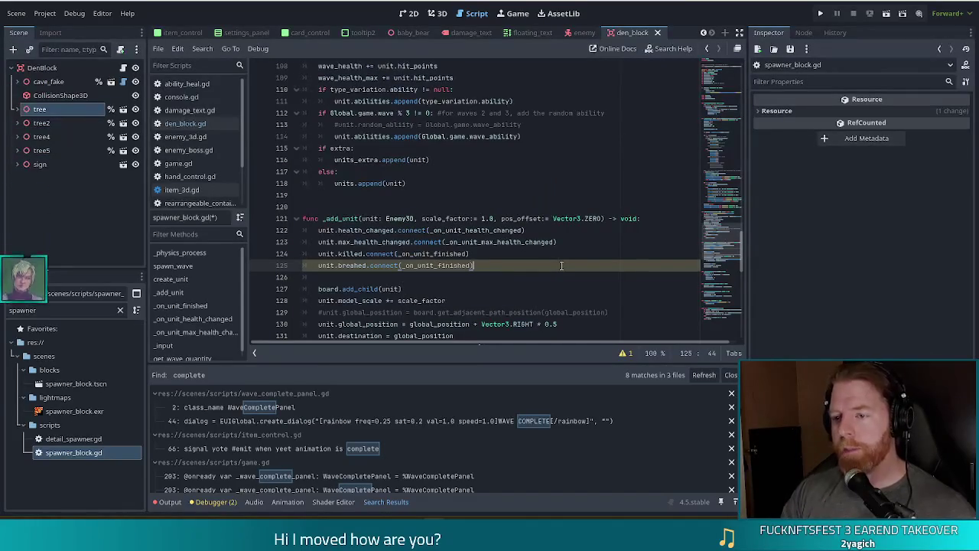
pyautogui.click(368, 267)
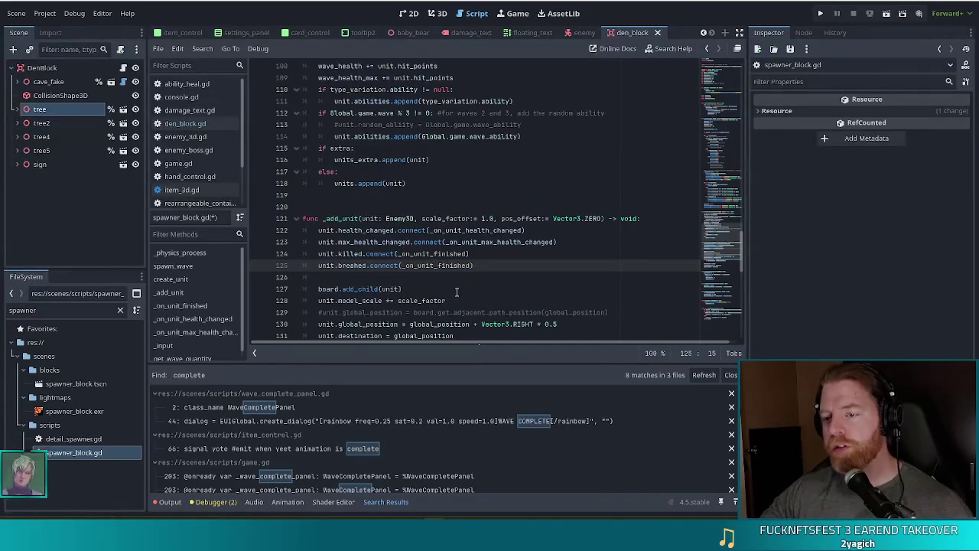
pyautogui.write('c')
# Jump to the killed signal's definition in enemy_3d.gd.
pyautogui.click(387, 218)
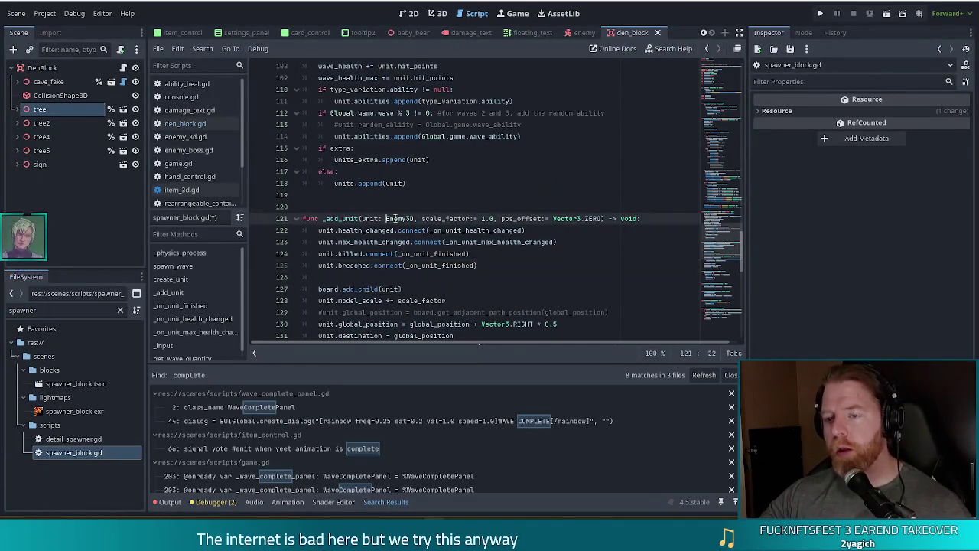
pyautogui.click(346, 254)
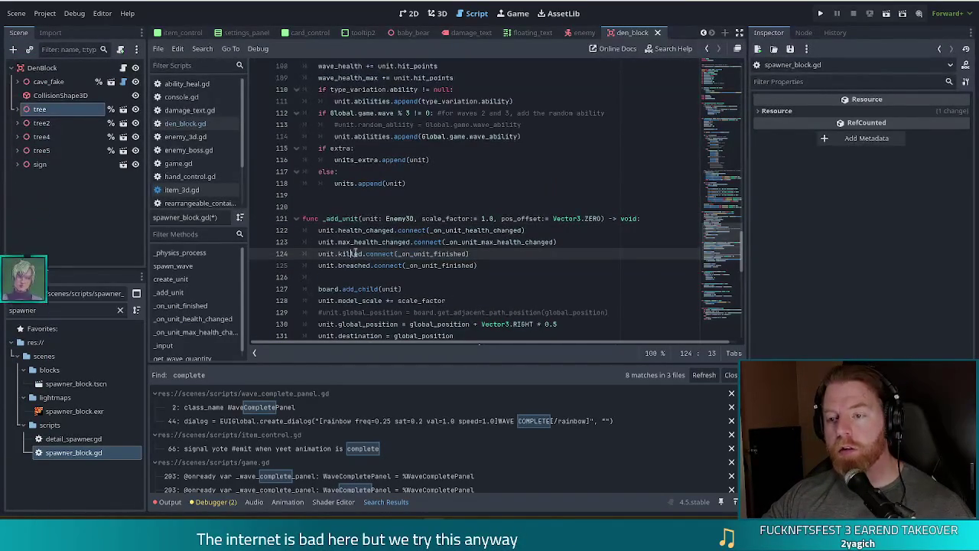
pyautogui.keyDown('ctrl'); pyautogui.click(349, 258); pyautogui.keyUp('ctrl')
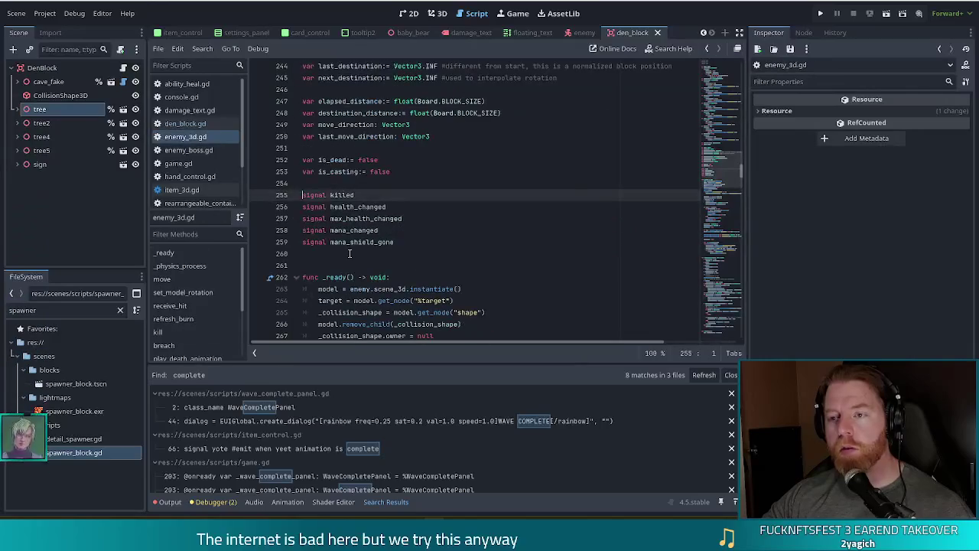
# Declare a new 'signal breached' below 'signal killed' in enemy_3d.gd.
pyautogui.click(389, 185)
pyautogui.press('Down')
pyautogui.press('End')
pyautogui.press('Return')
pyautogui.write('signal brea')
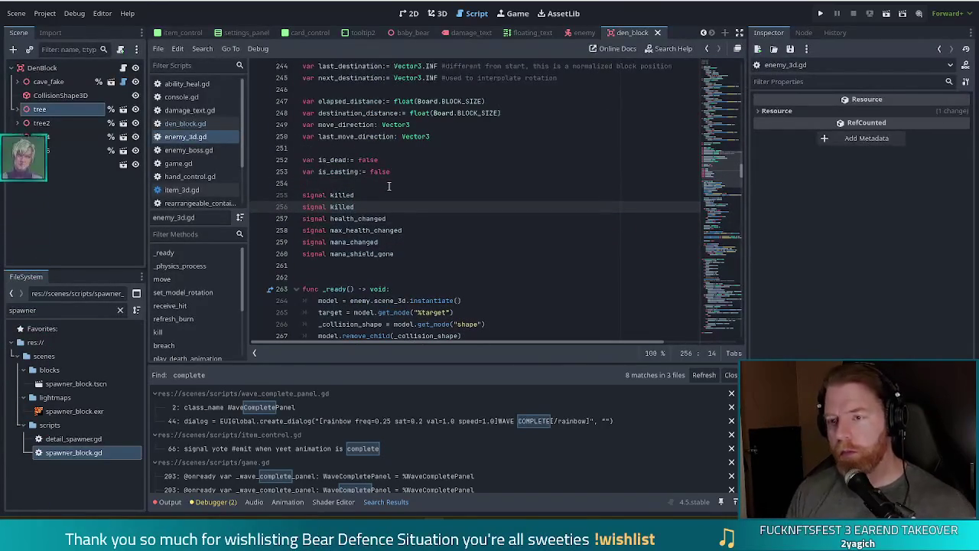
pyautogui.write('ched')
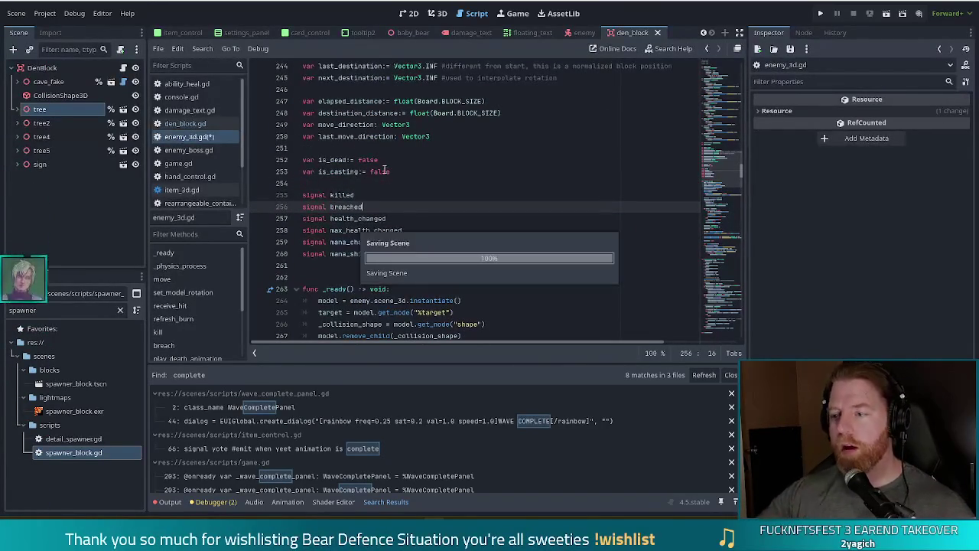
pyautogui.click(643, 171)
# In breach(), add a 'breached' line after play_breach_animation().
pyautogui.scroll(-2, 172, 306)
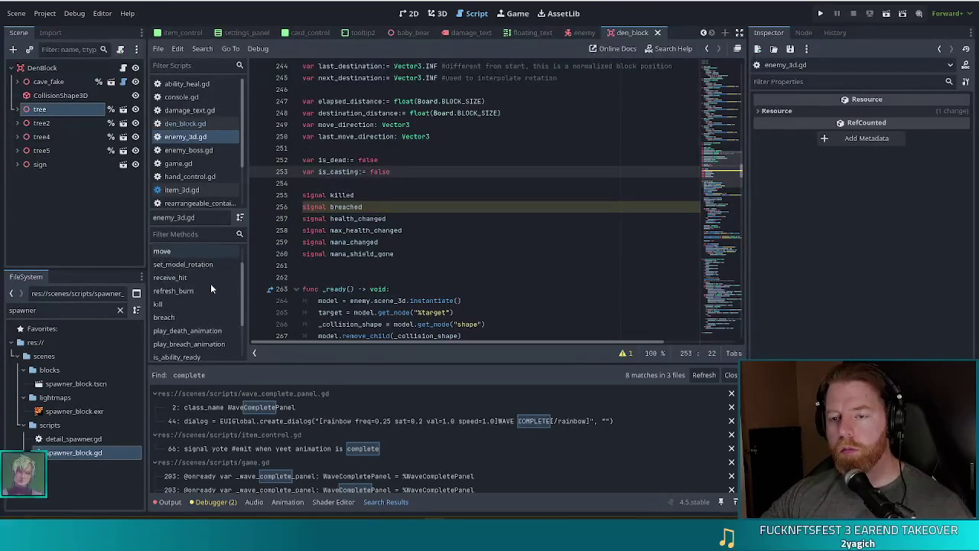
pyautogui.click(176, 303)
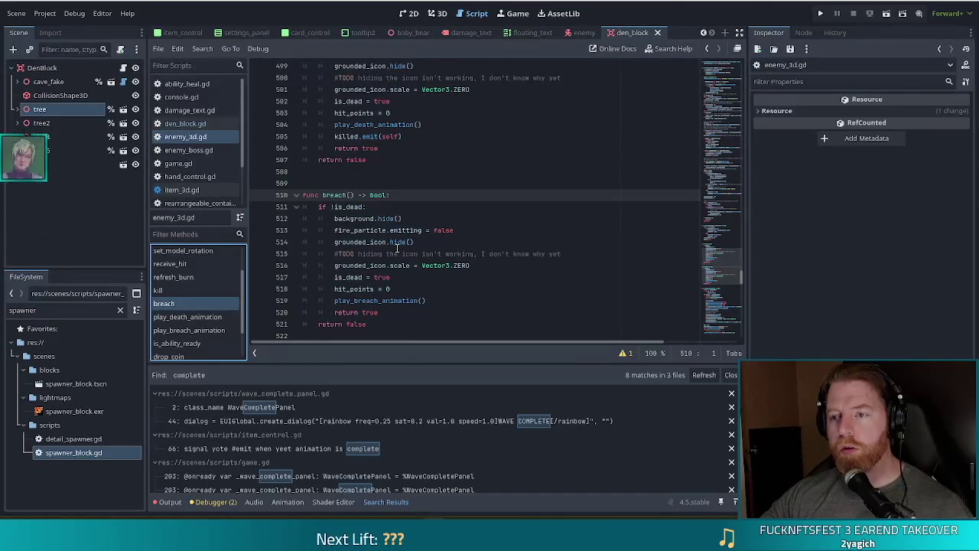
pyautogui.scroll(-1, 394, 251)
pyautogui.click(433, 264)
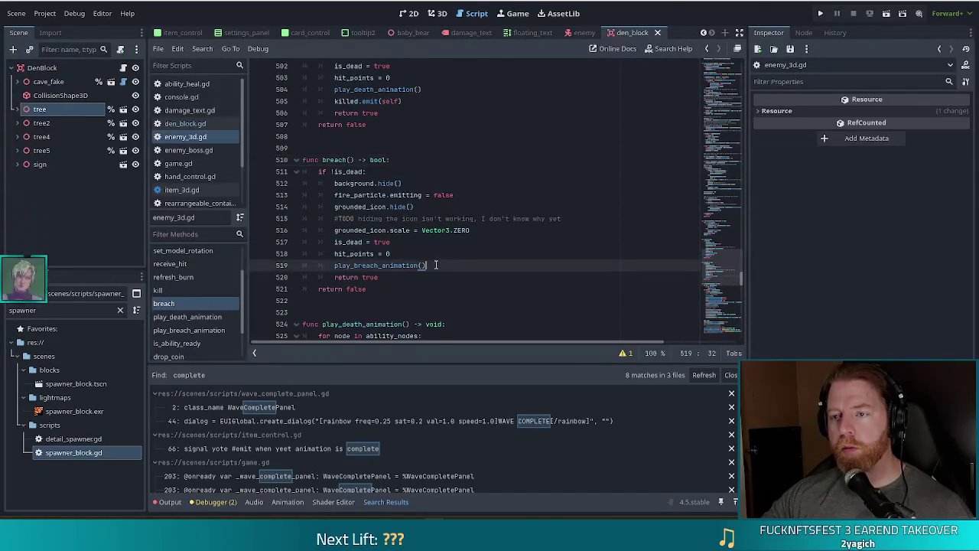
pyautogui.press('Return')
pyautogui.write('breac')
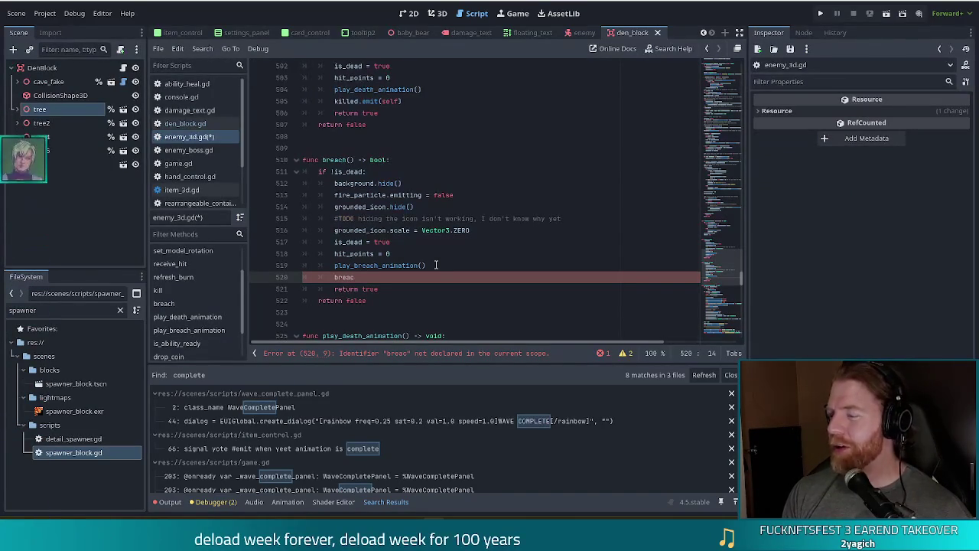
pyautogui.write('hed')
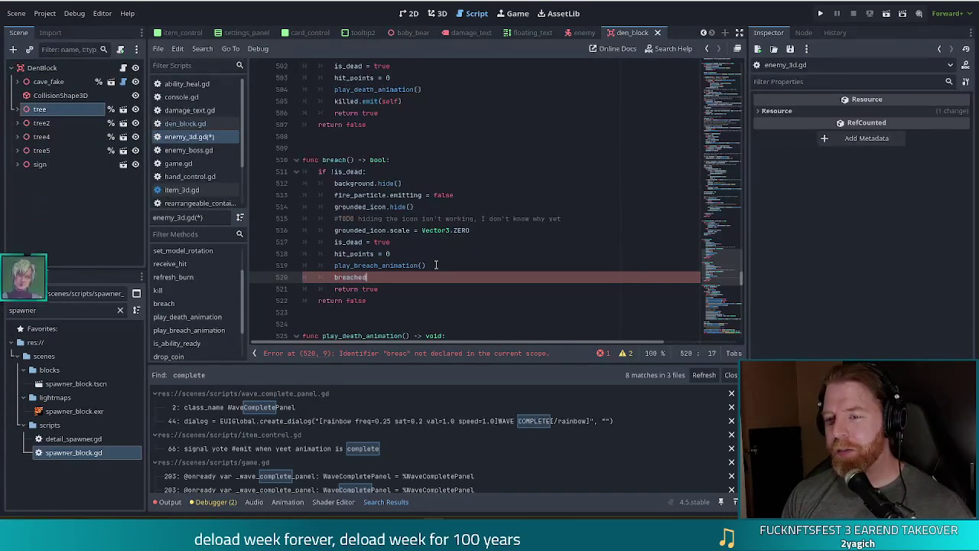
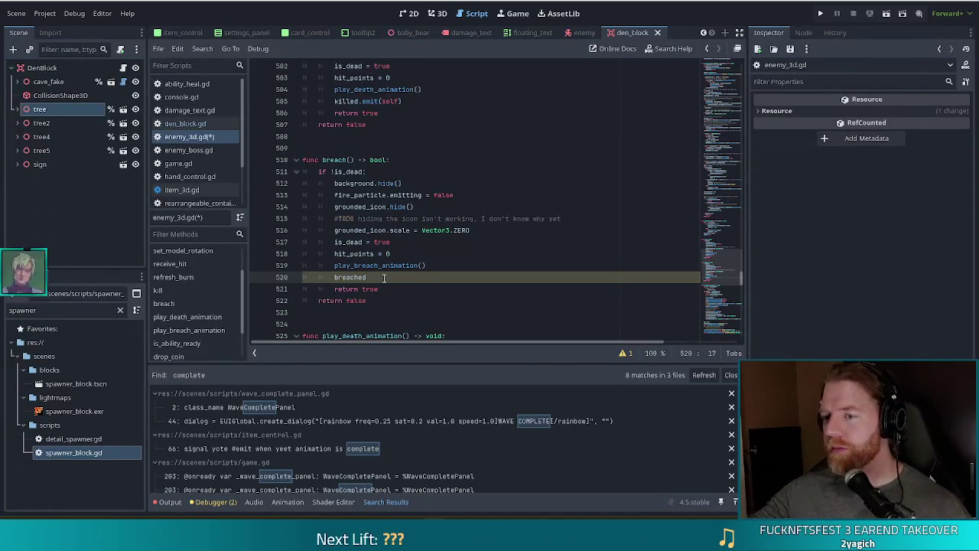
# Append .emit(self) to breached on line 520, save enemy_3d.gd, and run the game.
pyautogui.write('.emit(self')
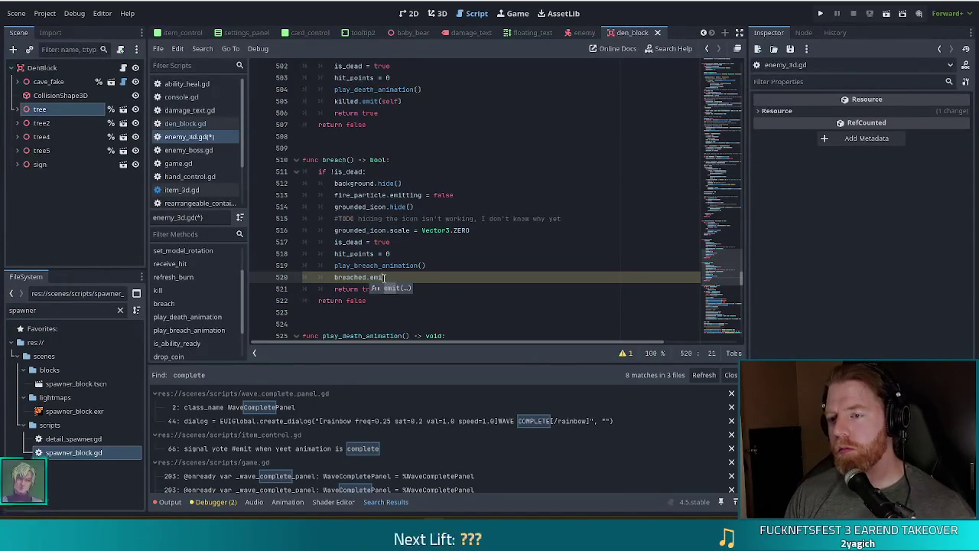
pyautogui.hotkey('ctrl', 's')
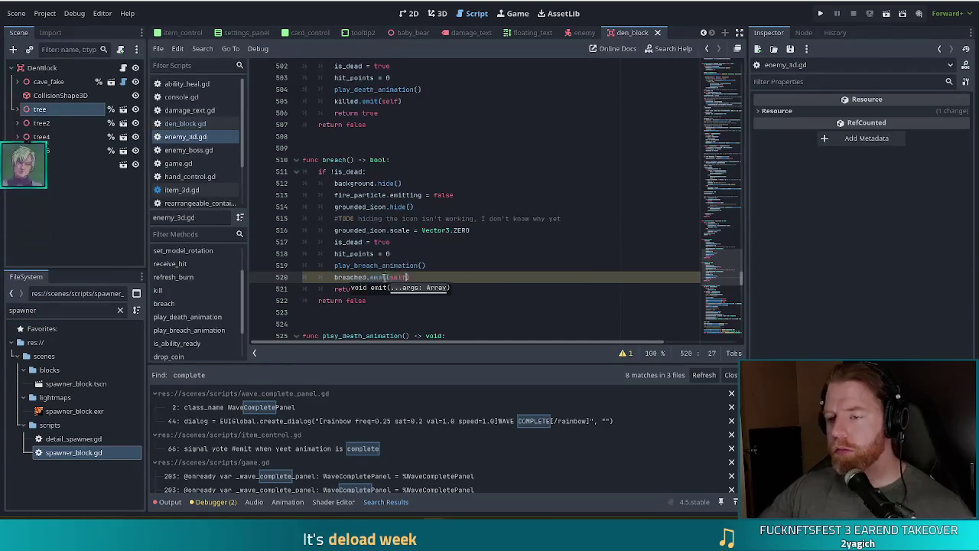
pyautogui.hotkey('shift', 'Up')
pyautogui.hotkey('shift', 'Up')
pyautogui.hotkey('shift', 'Up')
pyautogui.click(352, 218)
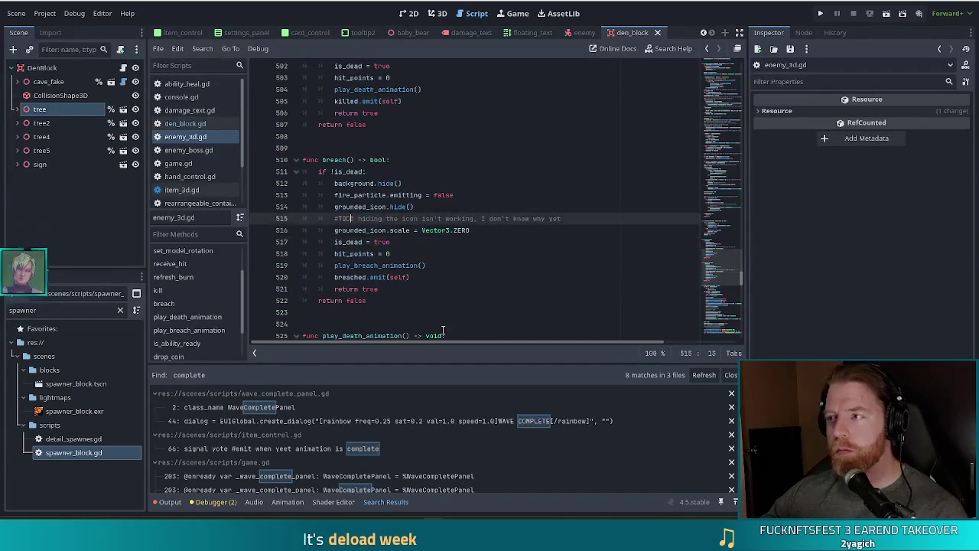
pyautogui.click(820, 13)
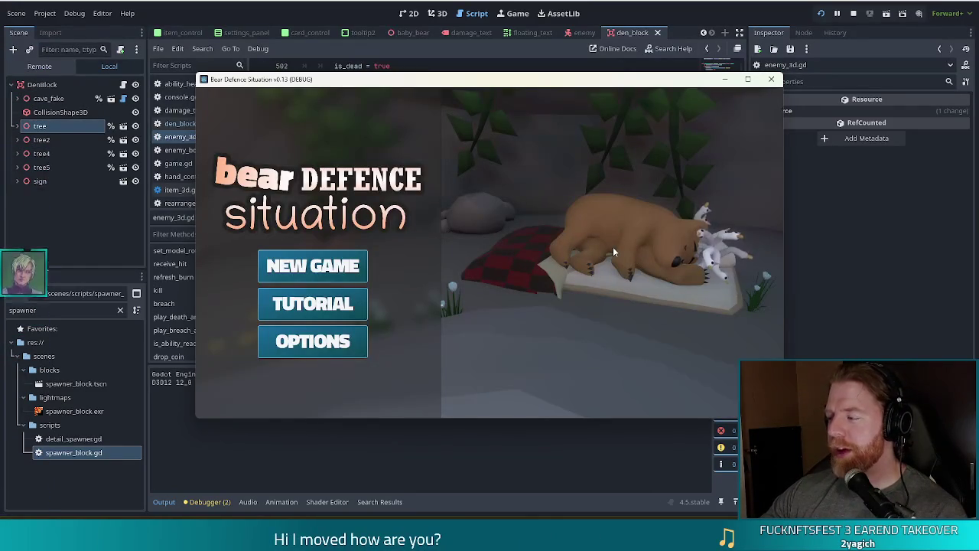
# Start a new game, play wave 1 through to completion, then stop the game.
pyautogui.click(323, 271)
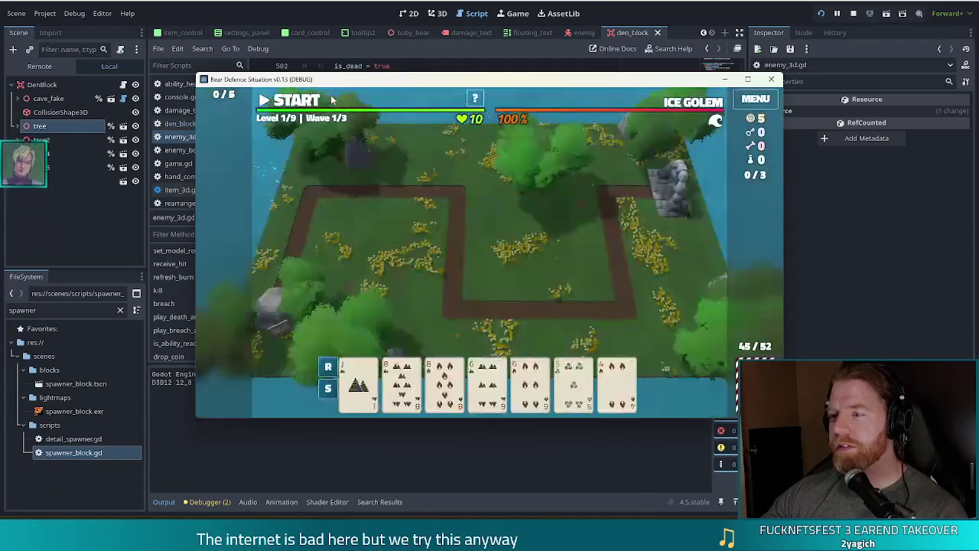
pyautogui.click(288, 101)
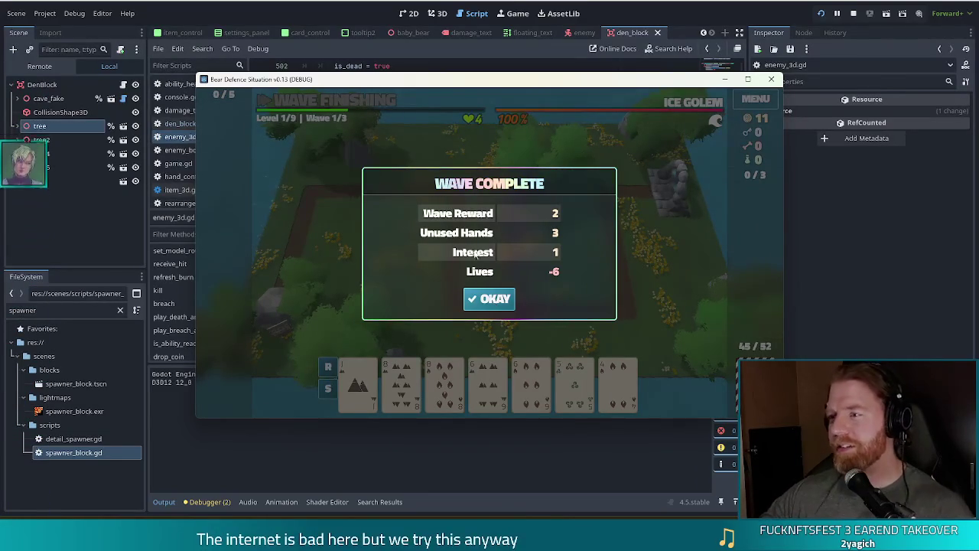
pyautogui.click(854, 16)
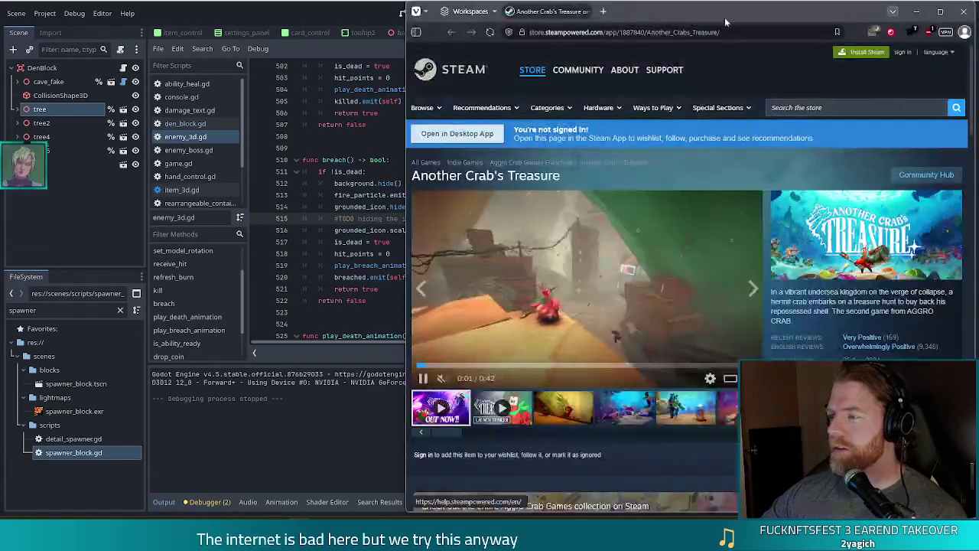
pyautogui.moveTo(726, 22)
pyautogui.mouseDown()
pyautogui.moveTo(614, 36)
pyautogui.moveTo(614, 1)
pyautogui.mouseUp()
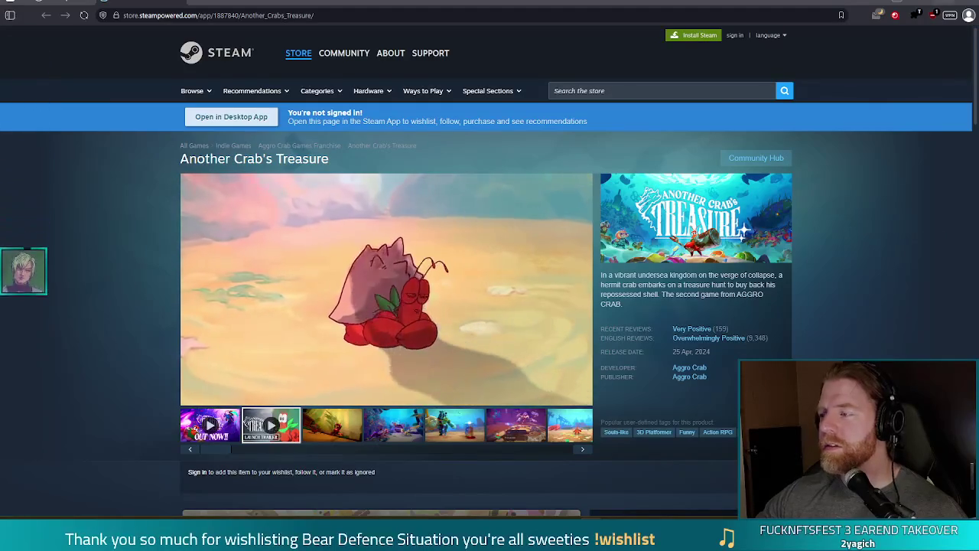
pyautogui.click(971, 2)
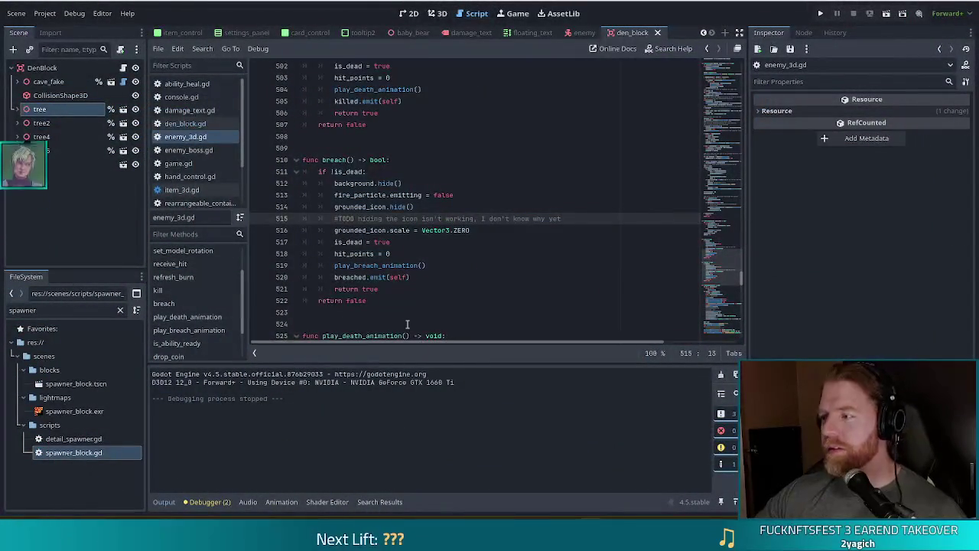
pyautogui.click(430, 230)
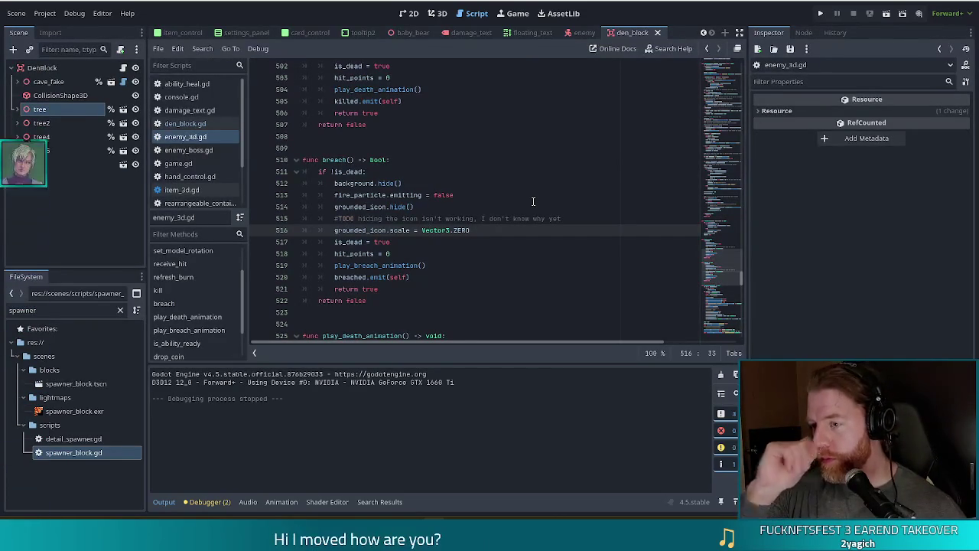
pyautogui.click(482, 241)
pyautogui.scroll(5, 463, 260)
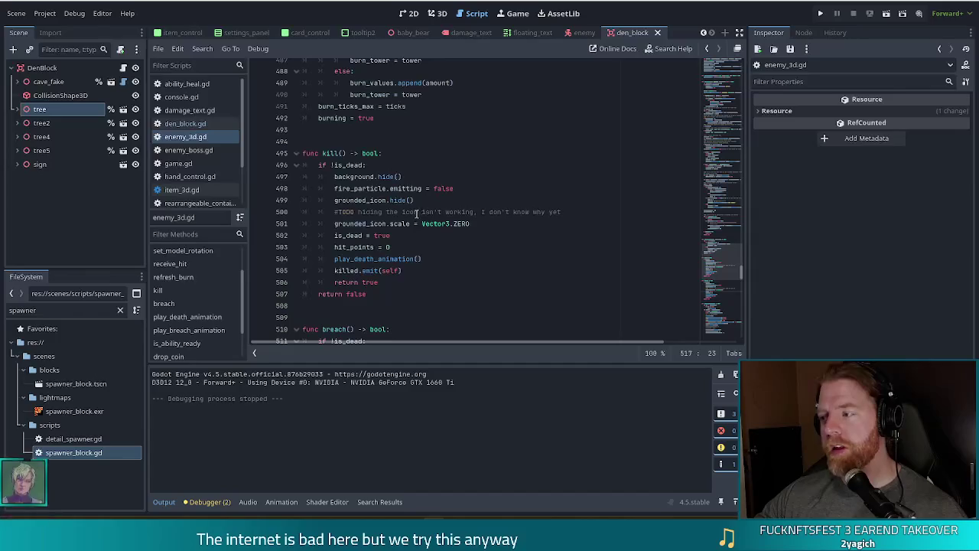
pyautogui.scroll(-6, 428, 206)
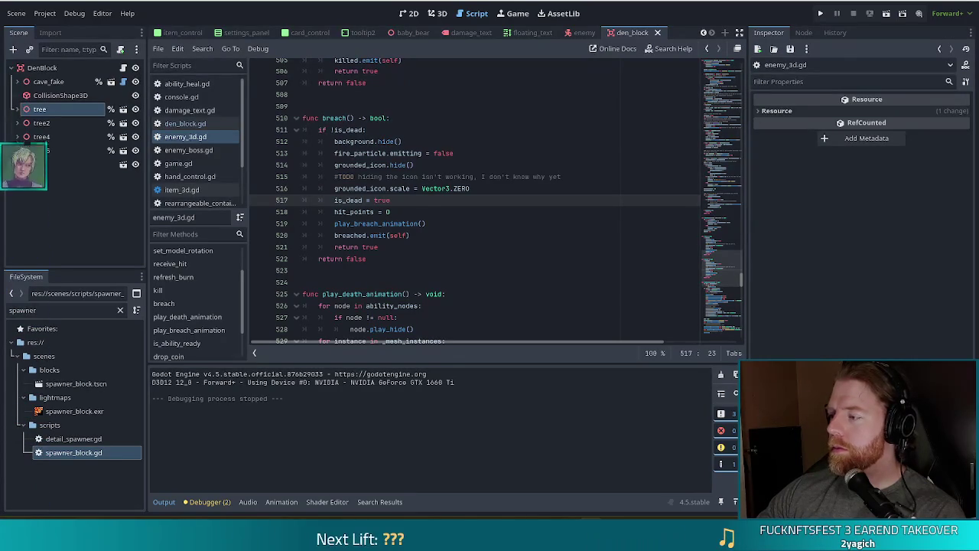
pyautogui.click(450, 189)
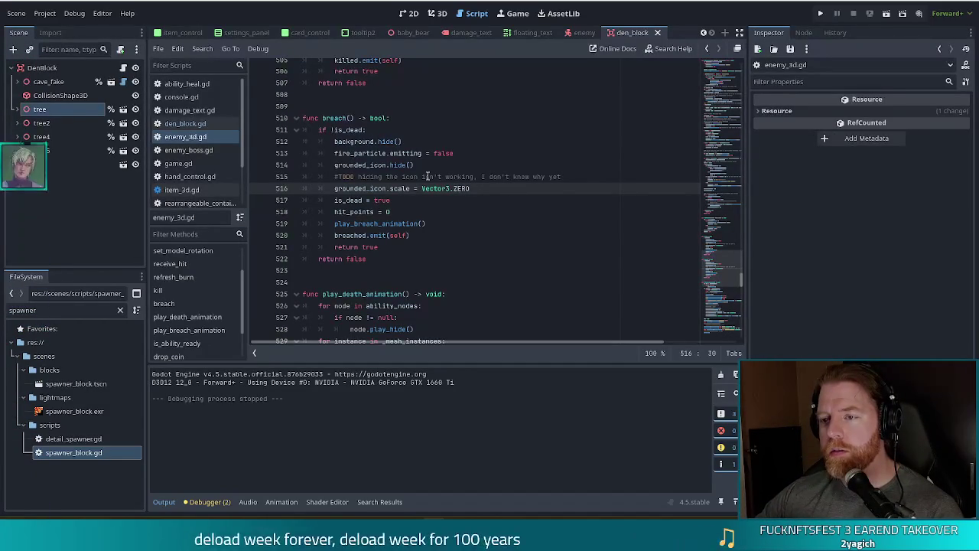
pyautogui.click(433, 223)
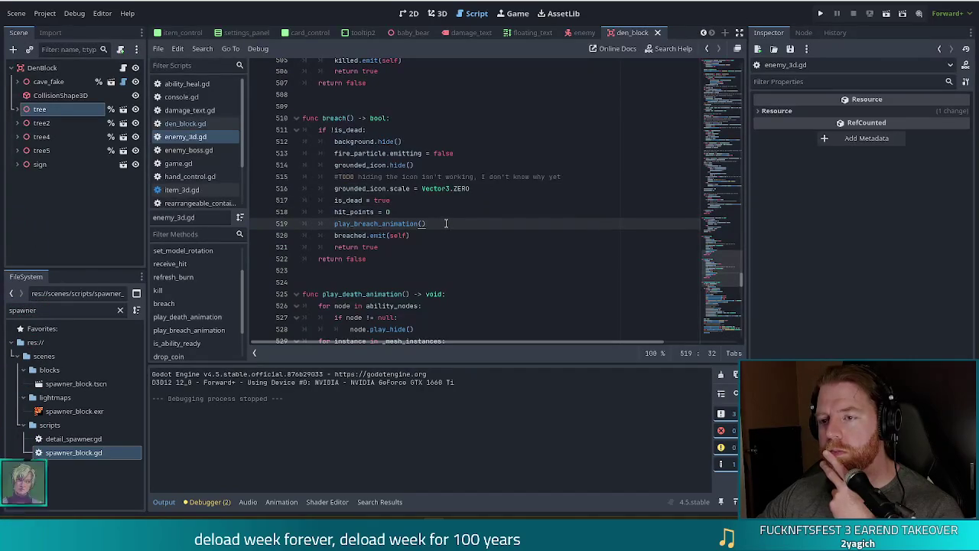
pyautogui.scroll(-1, 444, 212)
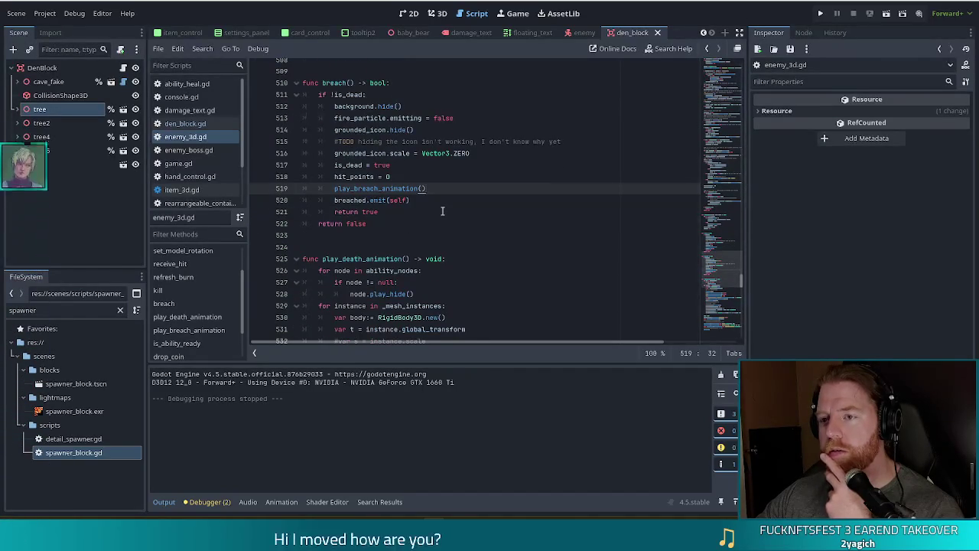
pyautogui.scroll(5, 443, 211)
pyautogui.click(393, 188)
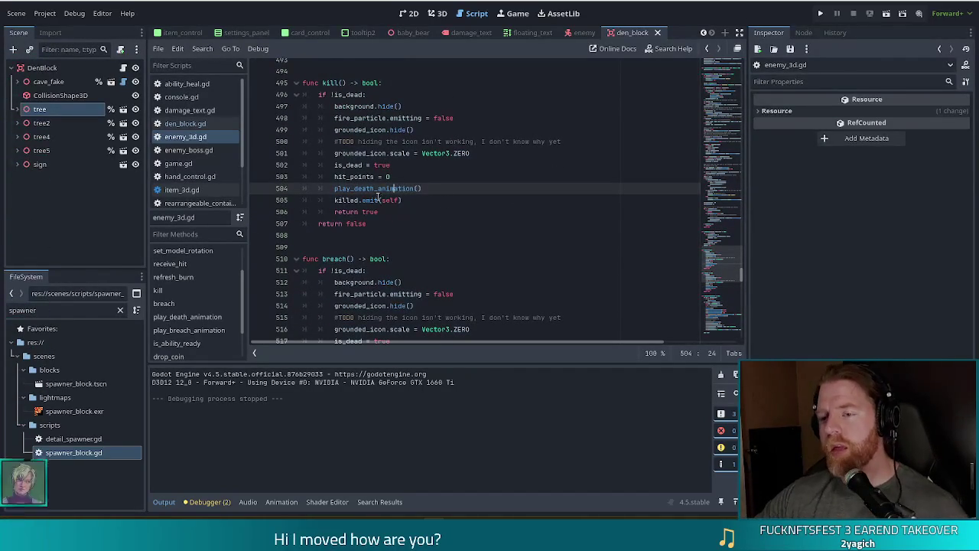
pyautogui.moveTo(407, 187)
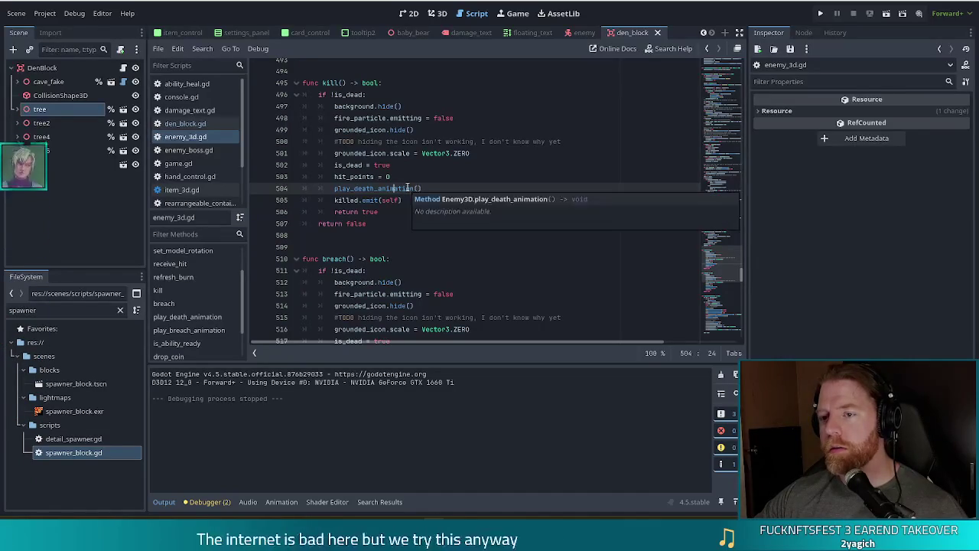
pyautogui.scroll(-2, 408, 188)
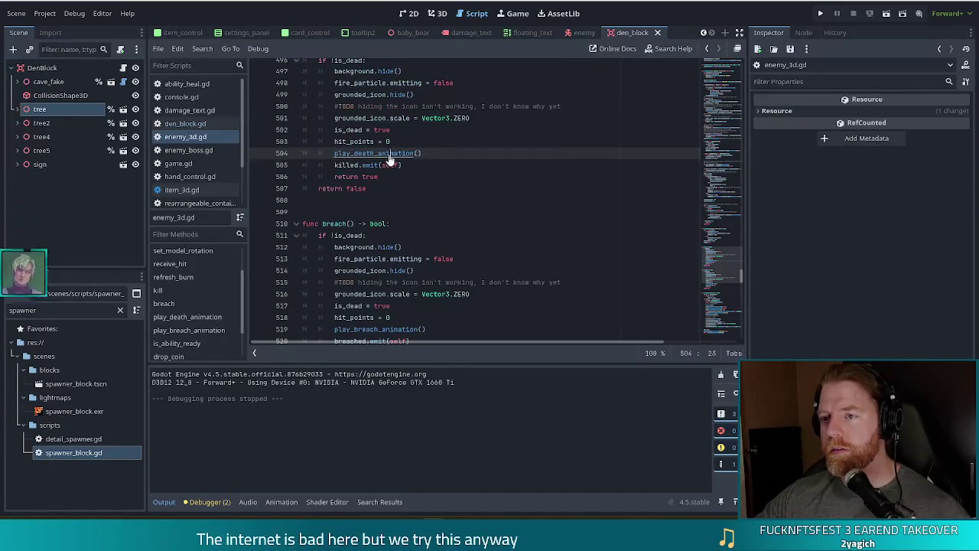
pyautogui.keyDown('ctrl'); pyautogui.click(390, 159); pyautogui.keyUp('ctrl')
pyautogui.scroll(-2, 483, 300)
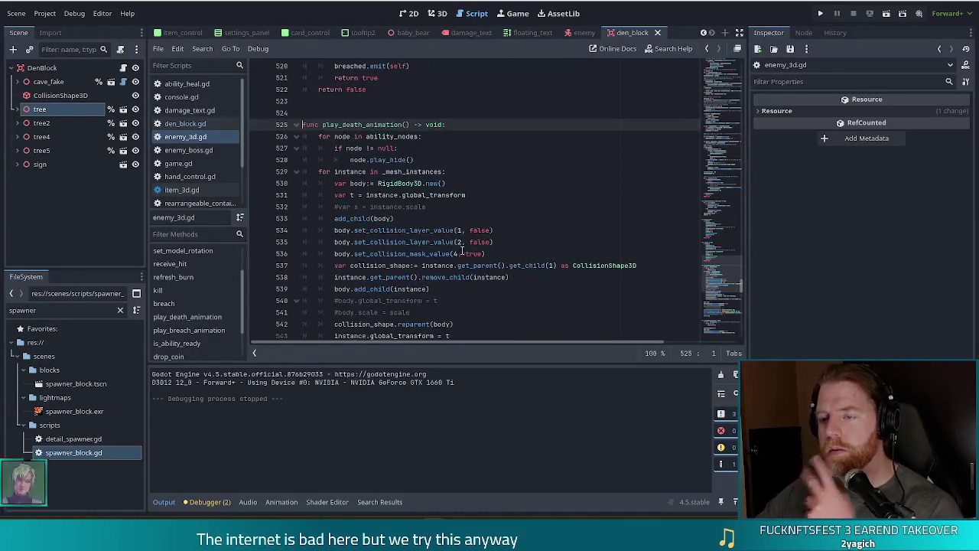
pyautogui.scroll(4, 460, 250)
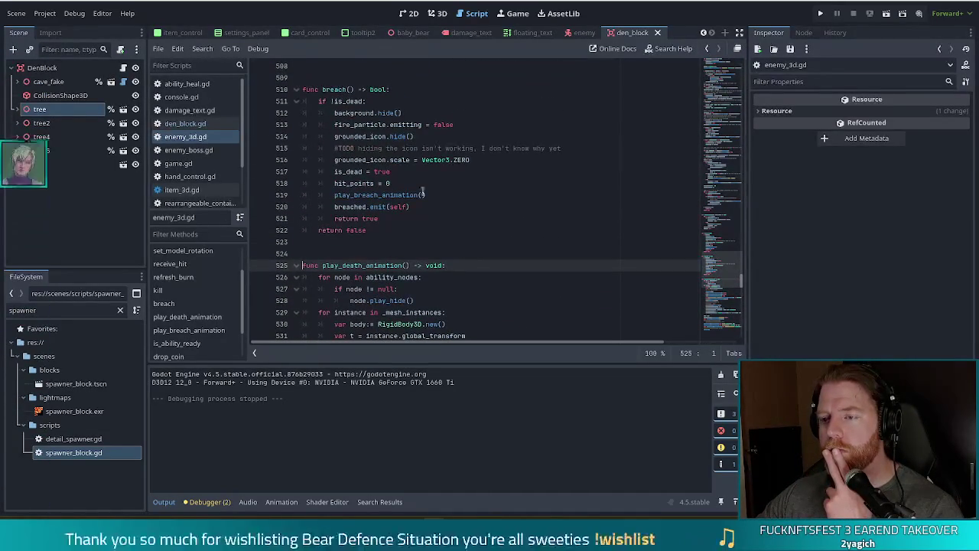
pyautogui.click(387, 183)
pyautogui.scroll(-7, 434, 185)
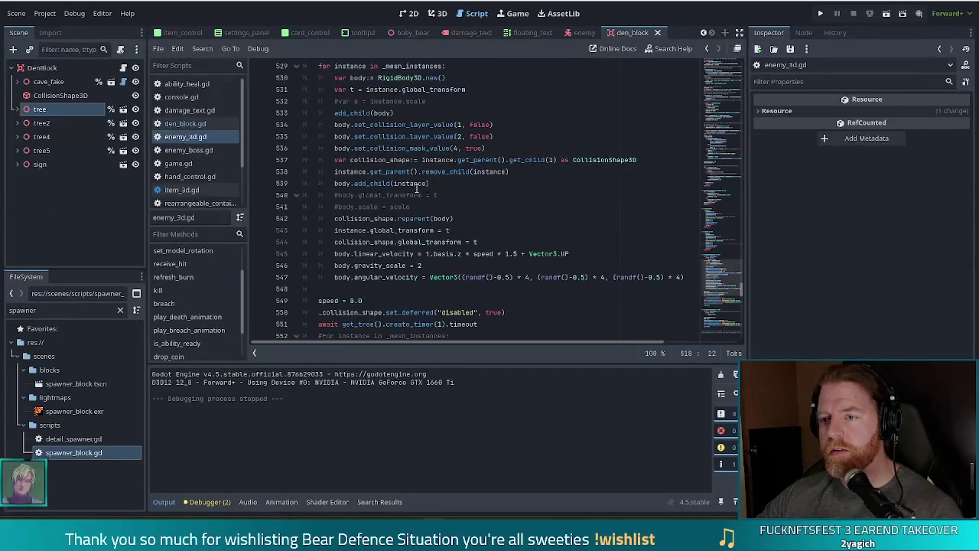
pyautogui.scroll(3, 417, 189)
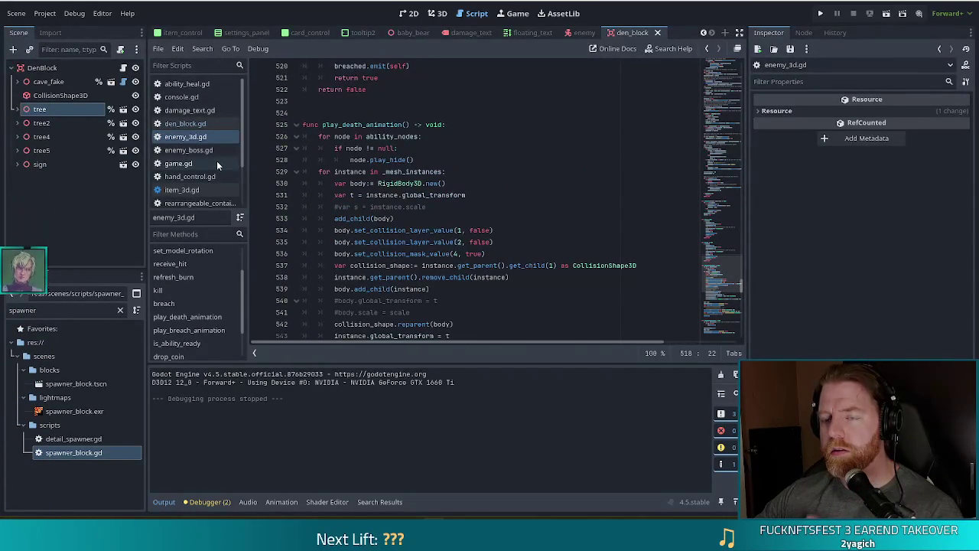
pyautogui.scroll(-2, 216, 160)
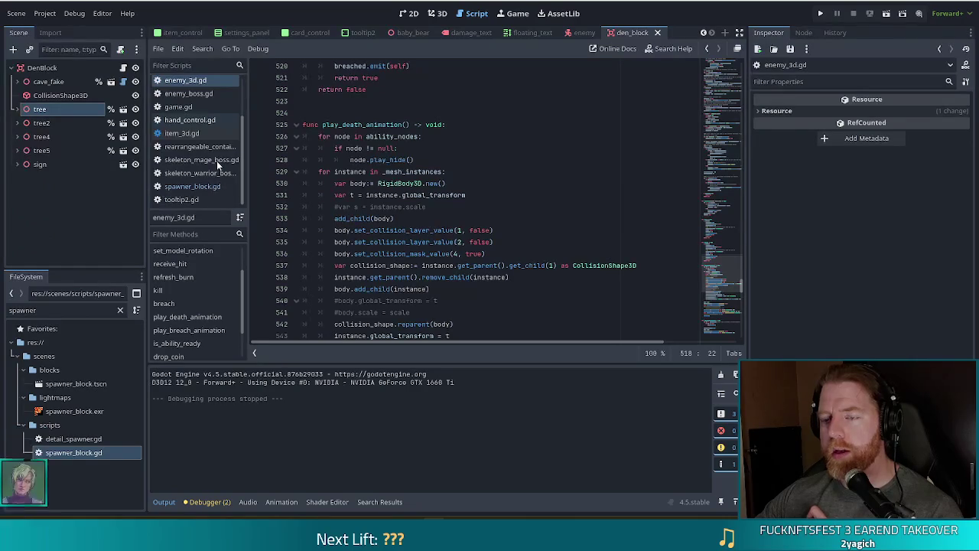
pyautogui.scroll(4, 394, 180)
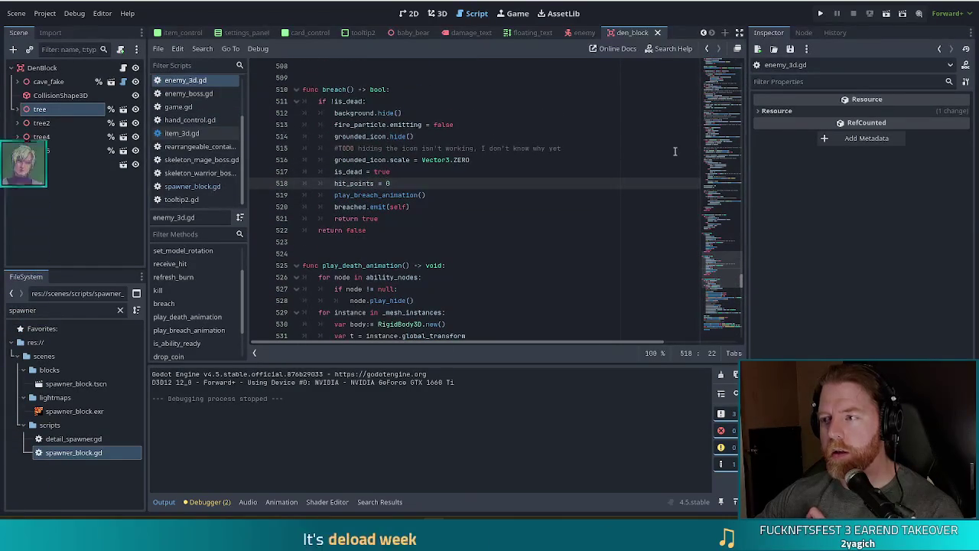
pyautogui.moveTo(720, 269); pyautogui.dragTo(719, 77)
pyautogui.click(454, 122)
pyautogui.scroll(5, 454, 121)
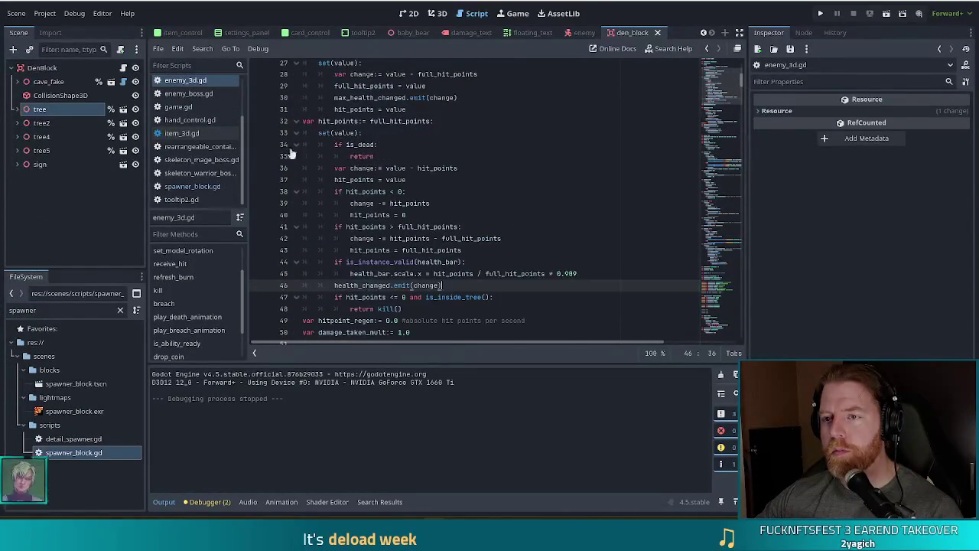
pyautogui.click(380, 145)
pyautogui.click(428, 261)
pyautogui.scroll(-2, 459, 230)
pyautogui.click(467, 228)
pyautogui.click(413, 239)
pyautogui.scroll(1, 415, 233)
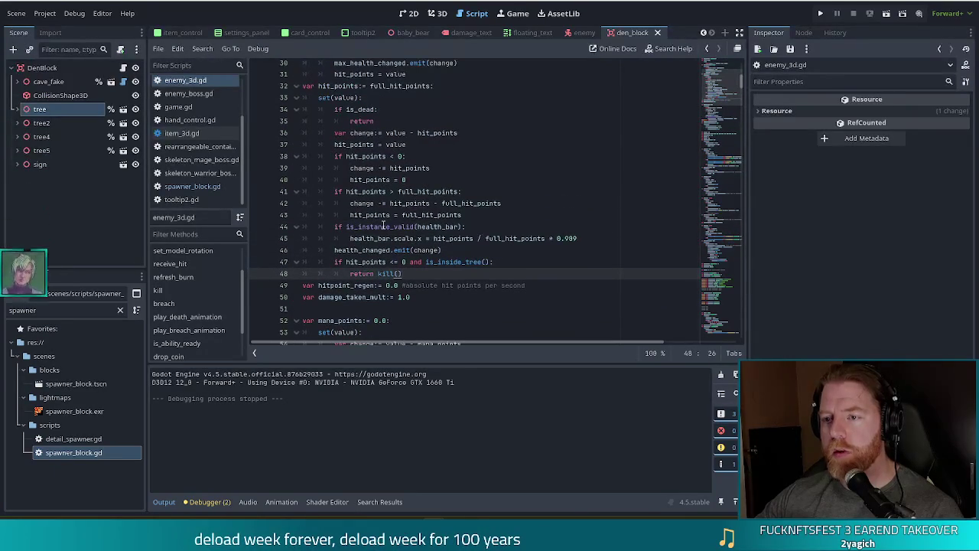
pyautogui.click(428, 251)
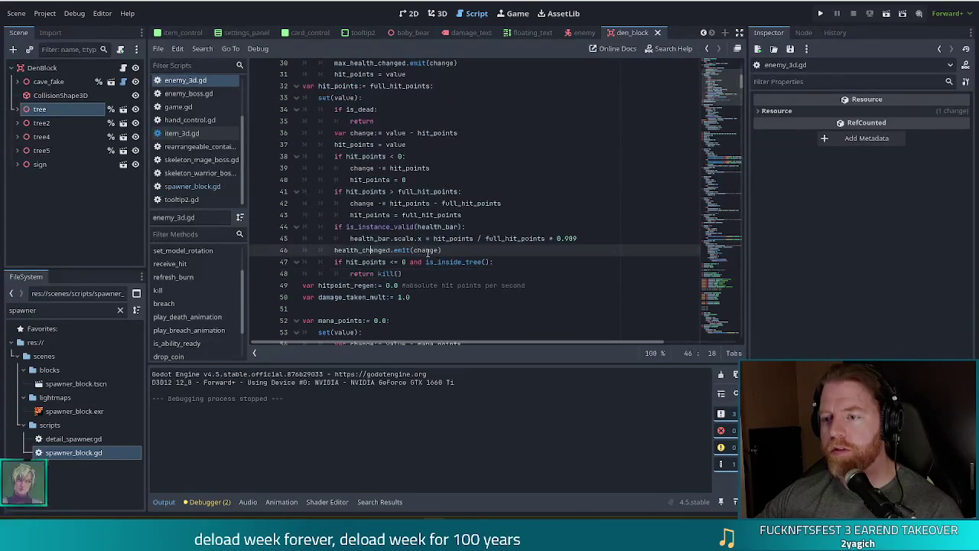
pyautogui.hotkey('shift', 'Home')
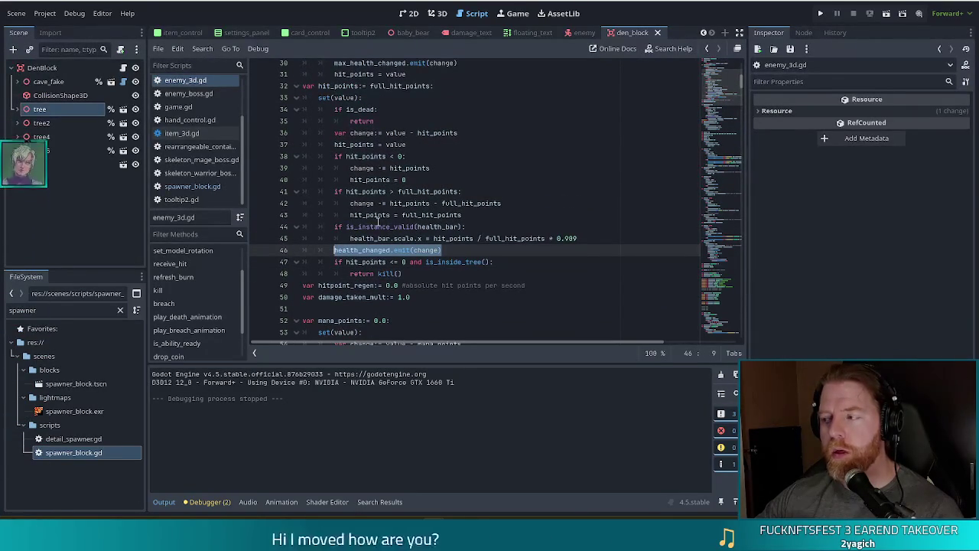
pyautogui.click(205, 330)
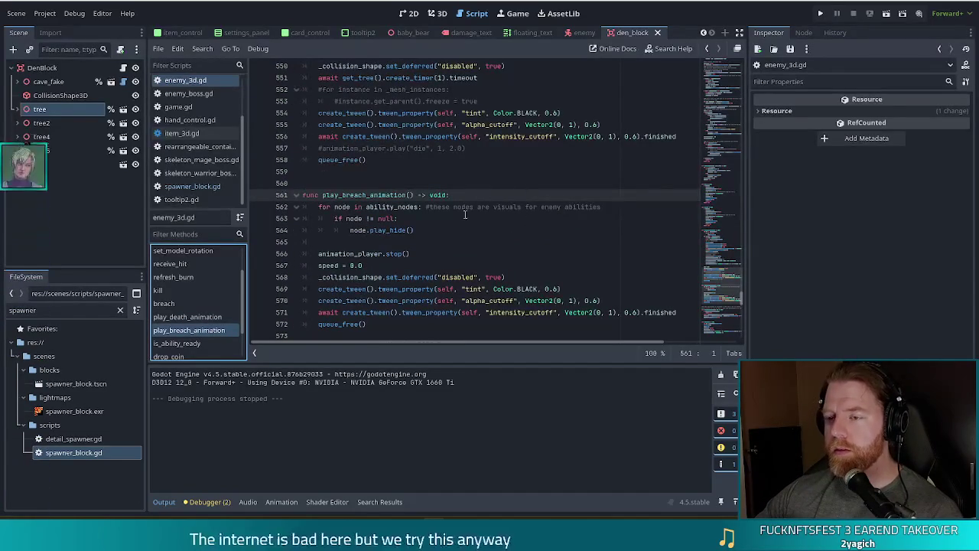
pyautogui.click(492, 236)
pyautogui.scroll(-3, 498, 231)
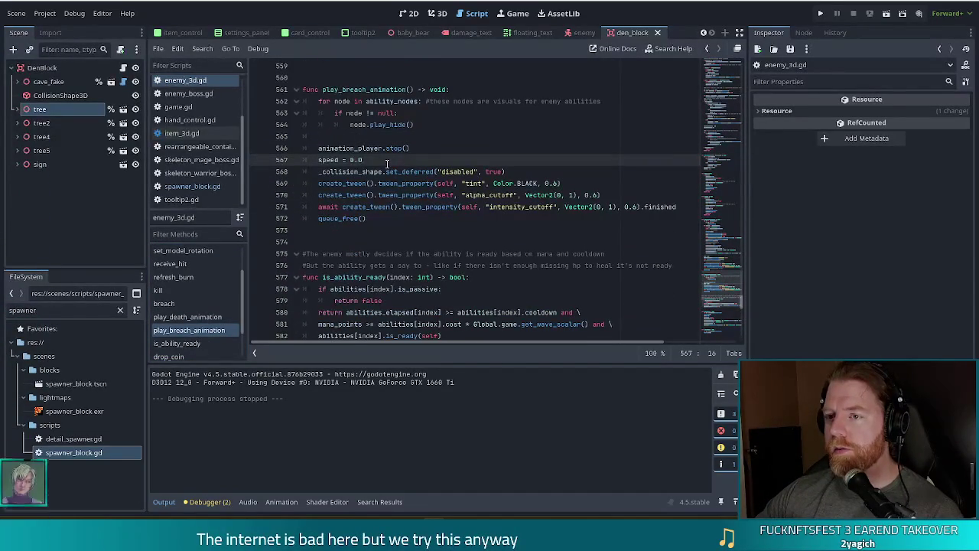
pyautogui.scroll(6, 463, 170)
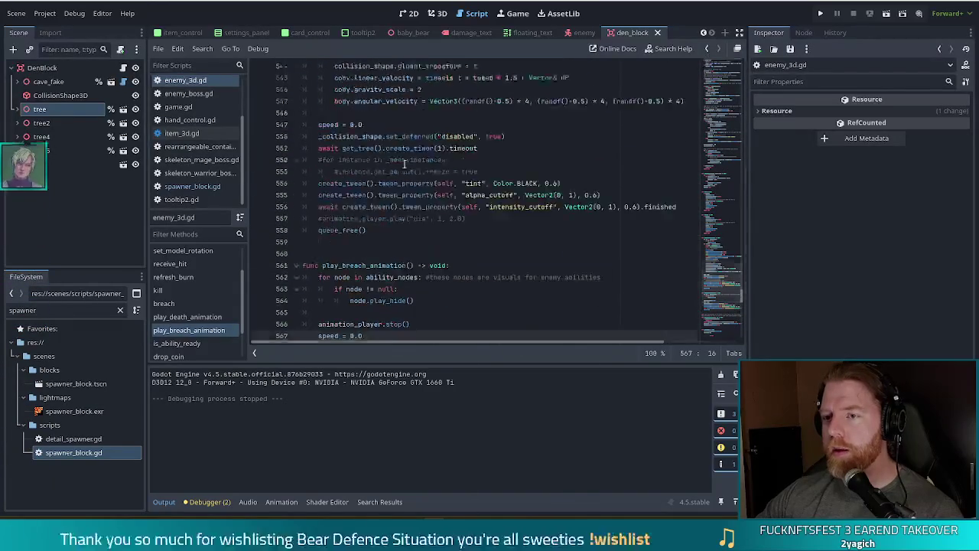
pyautogui.scroll(4, 478, 179)
pyautogui.scroll(-9, 478, 178)
pyautogui.scroll(6, 476, 178)
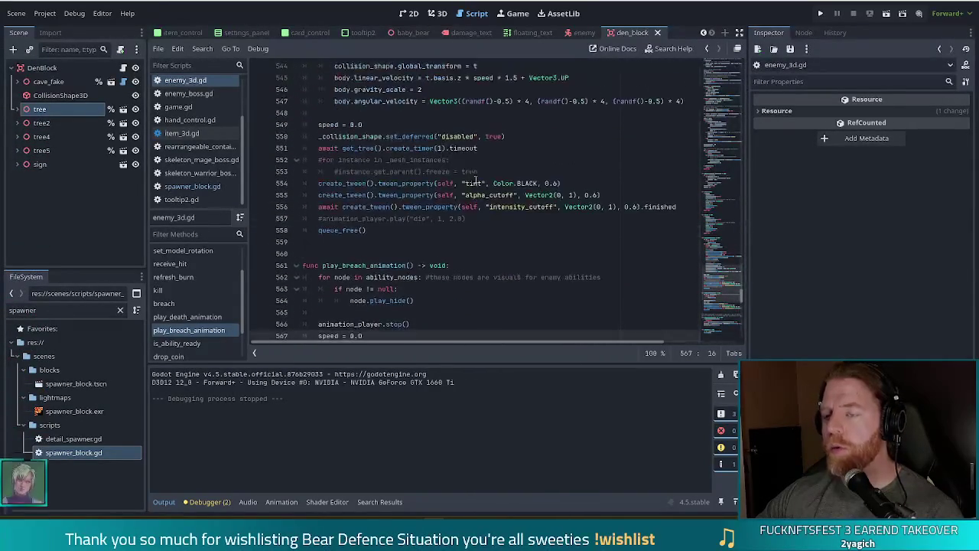
pyautogui.click(164, 304)
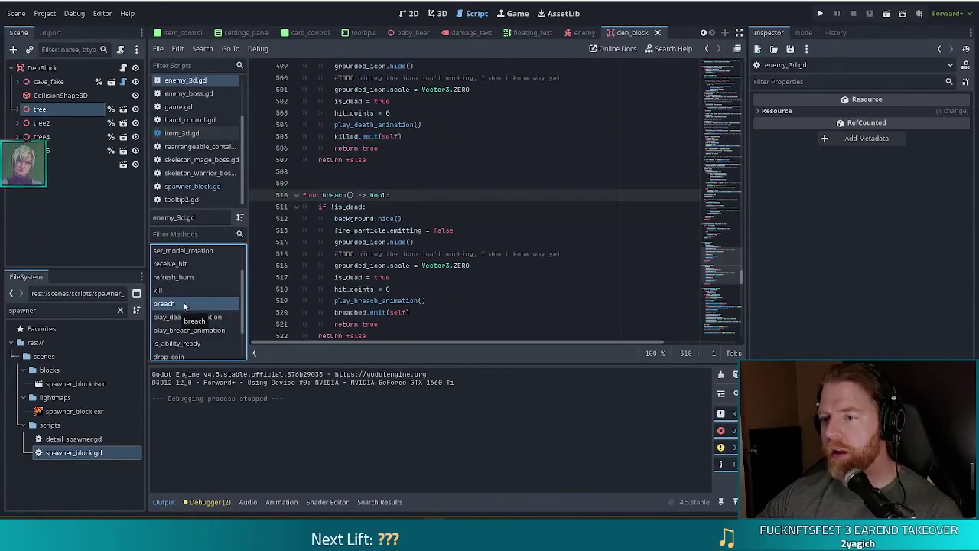
pyautogui.click(409, 288)
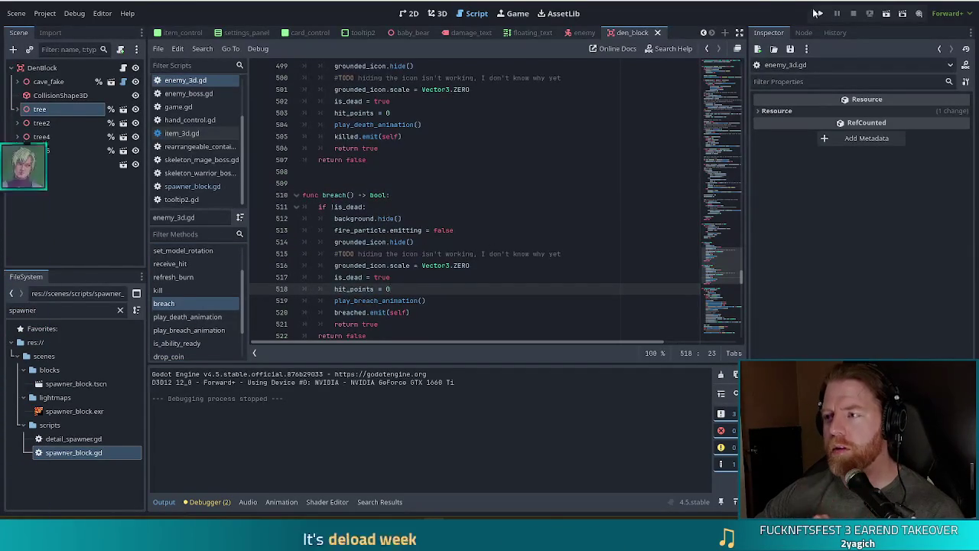
# Run the project, start a new game, and advance from the camp to Level 1.
pyautogui.click(820, 14)
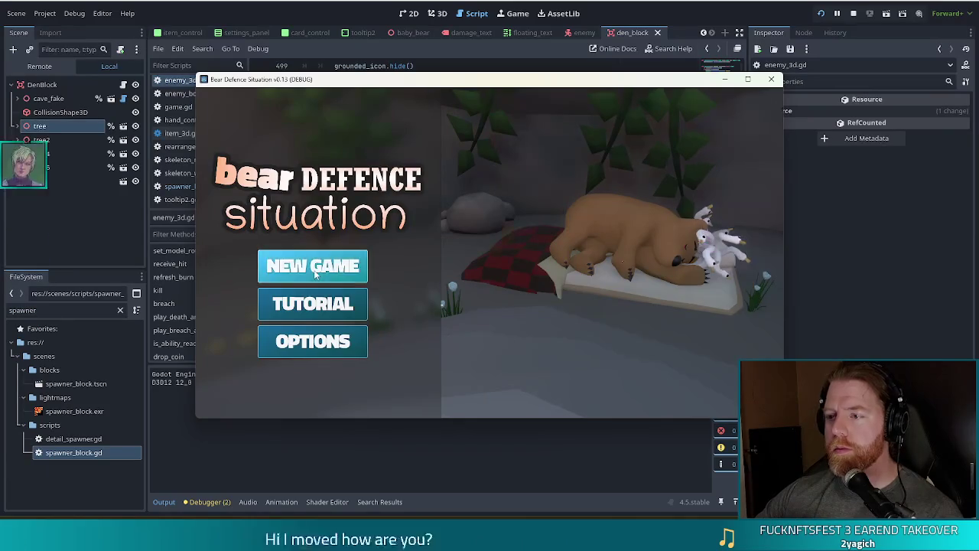
pyautogui.click(314, 274)
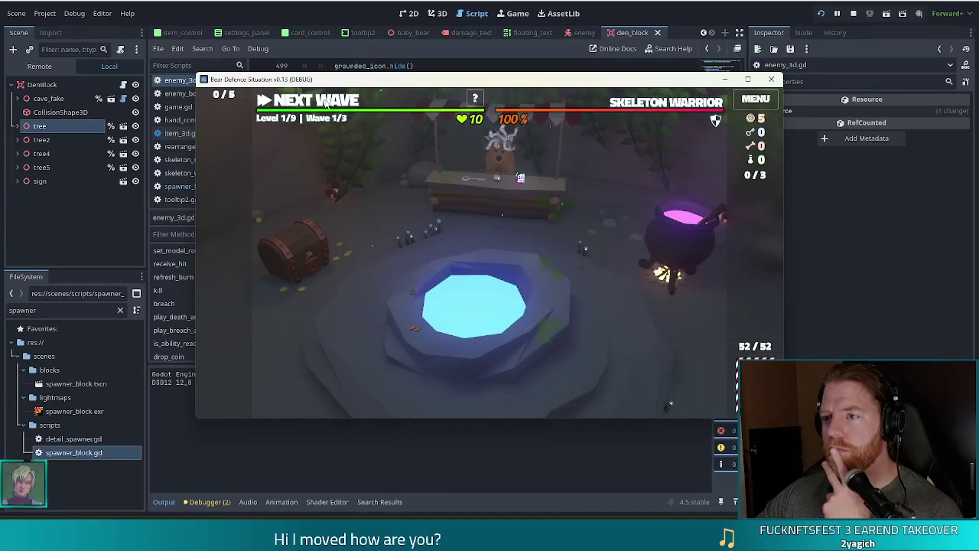
pyautogui.click(325, 102)
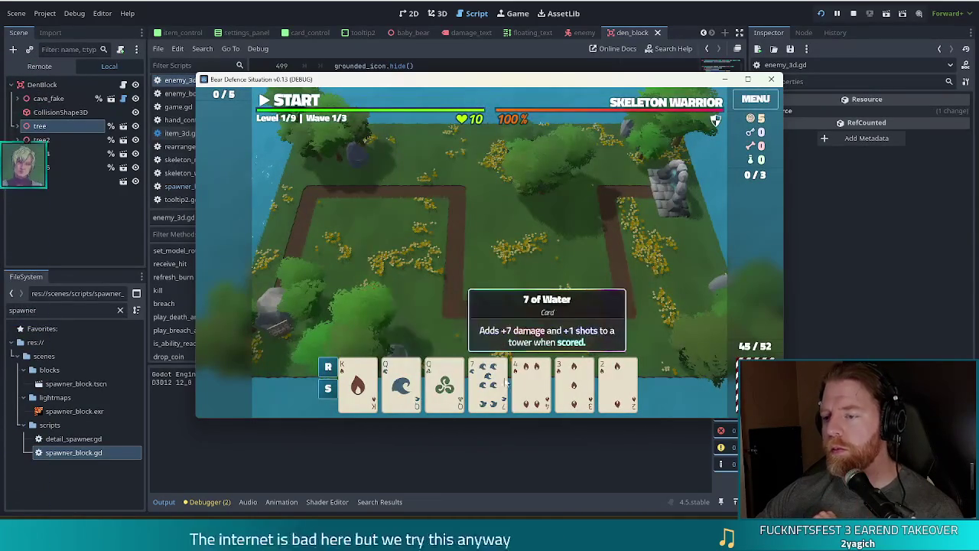
# Discard three rounds of Fire, Wind and low cards to redraw, reducing the deck to 35.
pyautogui.click(506, 387)
pyautogui.click(602, 379)
pyautogui.click(574, 380)
pyautogui.click(547, 382)
pyautogui.press('d')
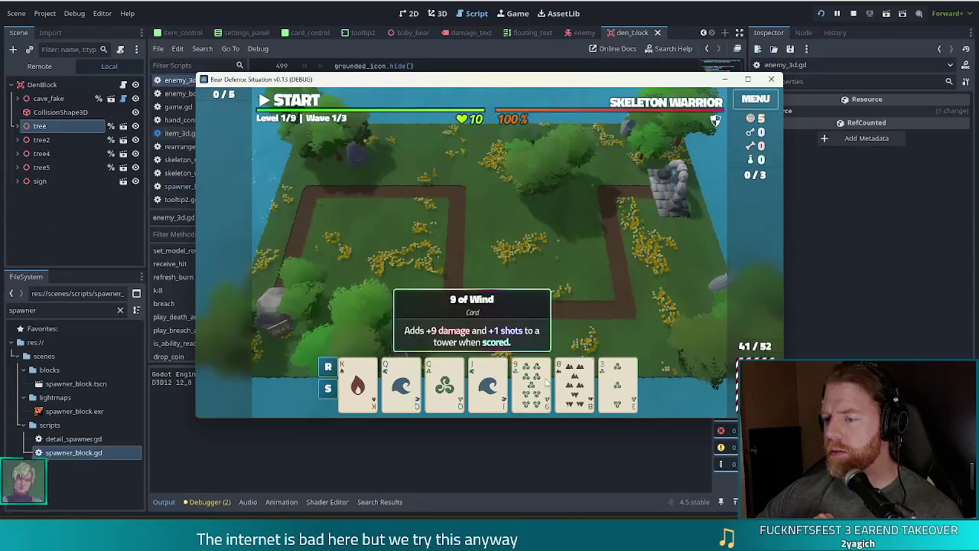
pyautogui.click(546, 386)
pyautogui.click(574, 383)
pyautogui.click(617, 383)
pyautogui.press('d')
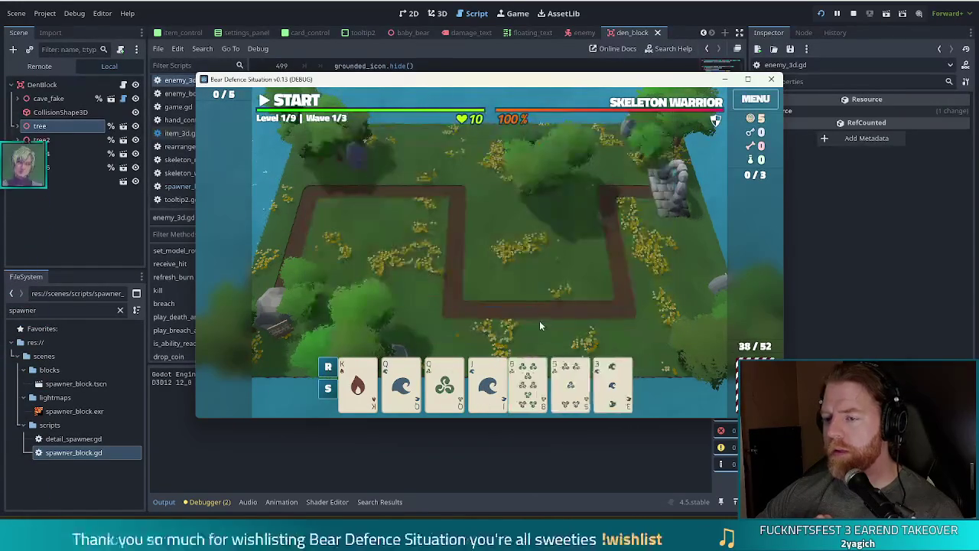
pyautogui.click(528, 382)
pyautogui.click(571, 382)
pyautogui.click(612, 382)
pyautogui.press('d')
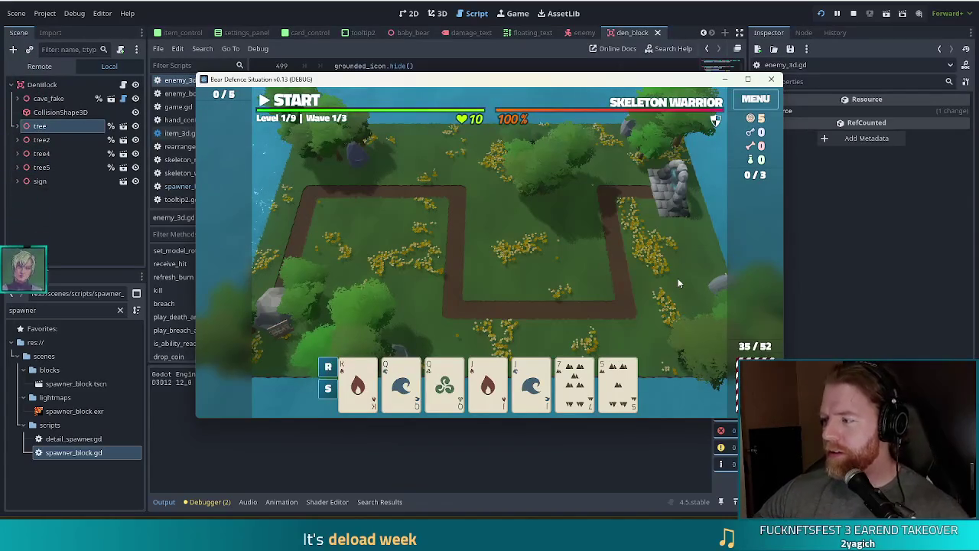
# Build a Ballista tower from the Queen of Water, place it, and play wave 1 to its summary.
pyautogui.click(404, 390)
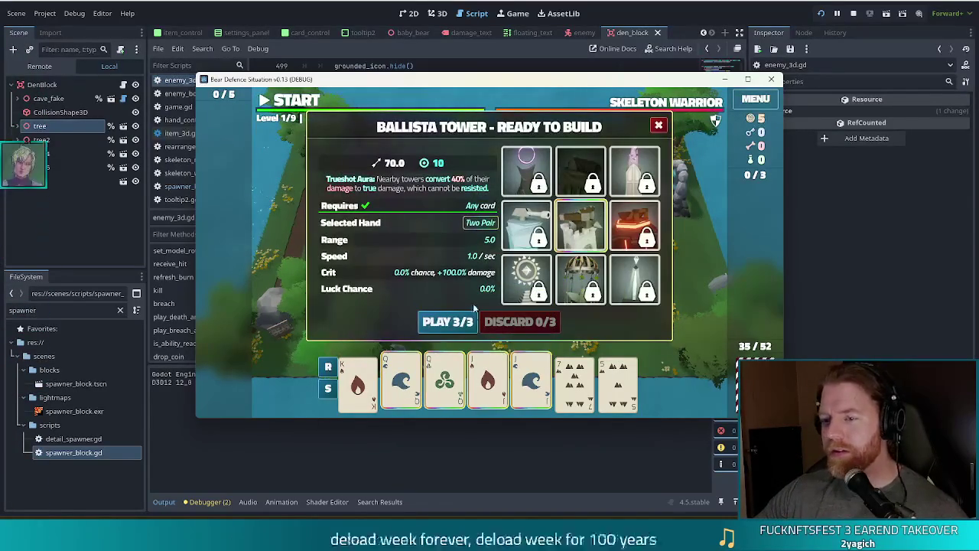
pyautogui.click(450, 321)
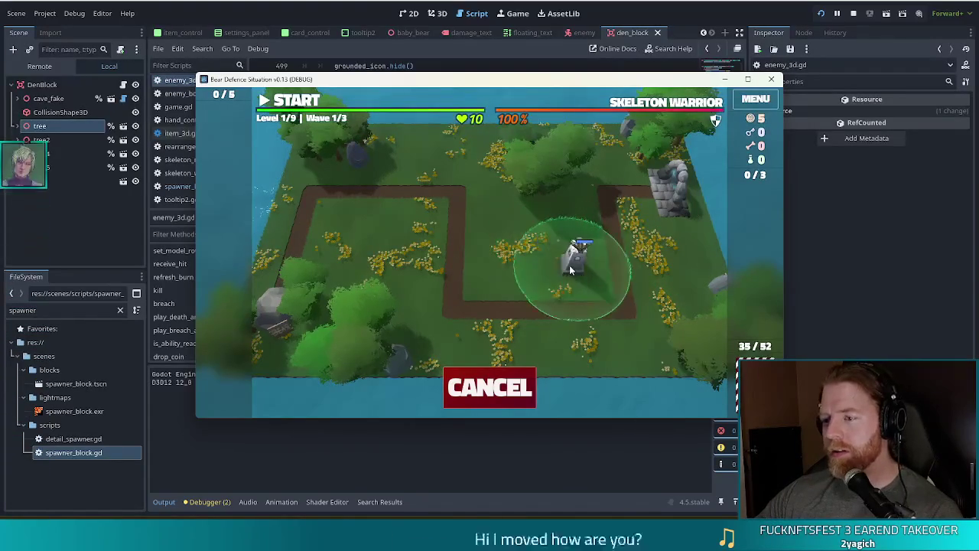
pyautogui.click(570, 267)
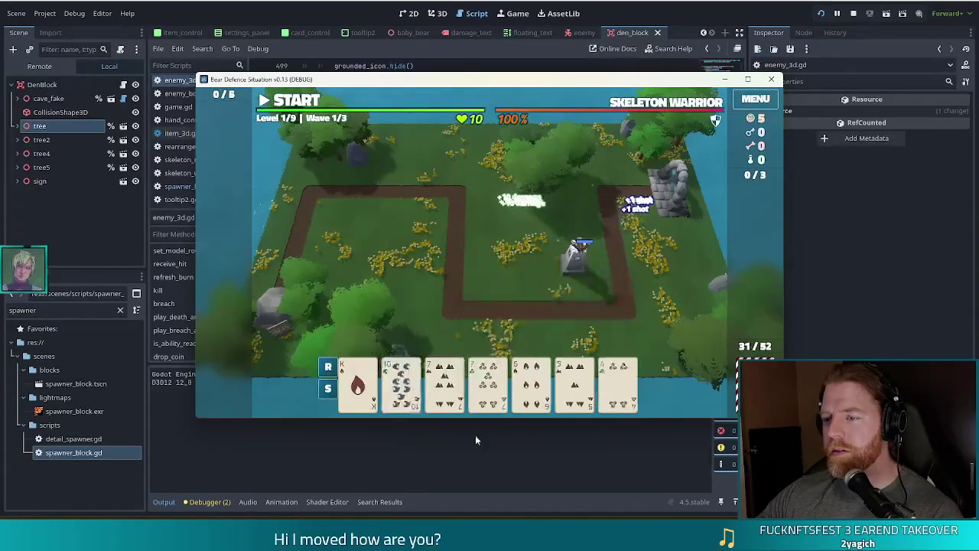
pyautogui.click(291, 102)
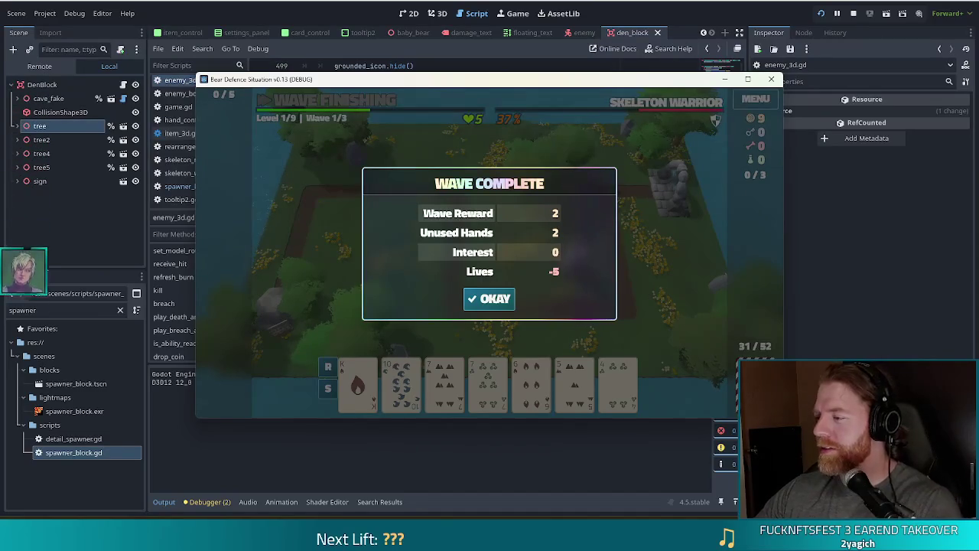
pyautogui.click(491, 300)
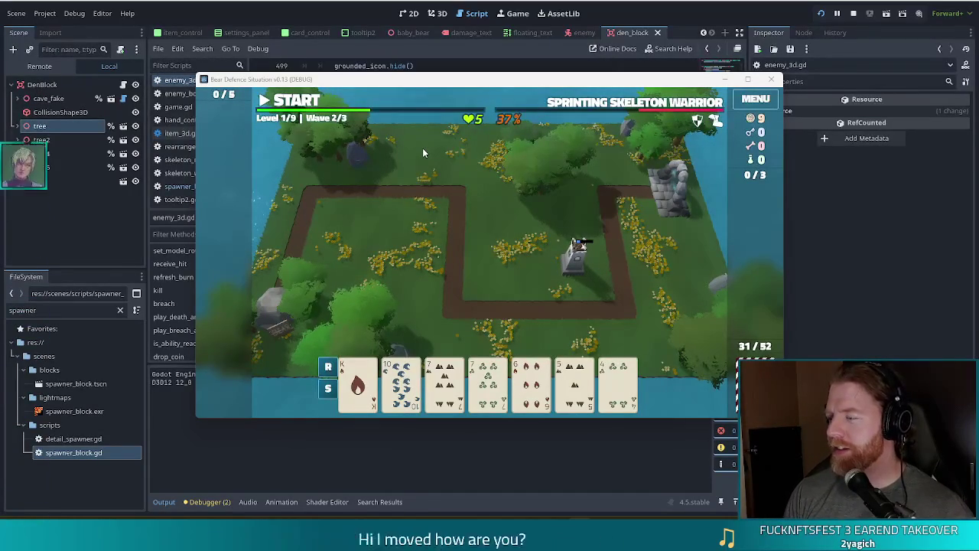
# Shift the game window up-left and play through wave 2 and into the wave 3 summary.
pyautogui.moveTo(581, 83)
pyautogui.mouseDown()
pyautogui.moveTo(536, 80)
pyautogui.moveTo(545, 69)
pyautogui.mouseUp()
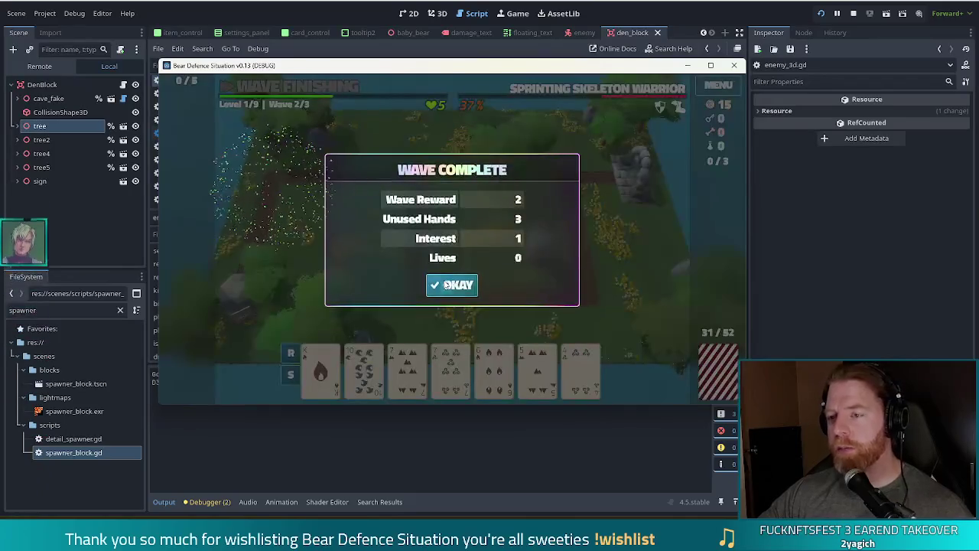
pyautogui.click(454, 285)
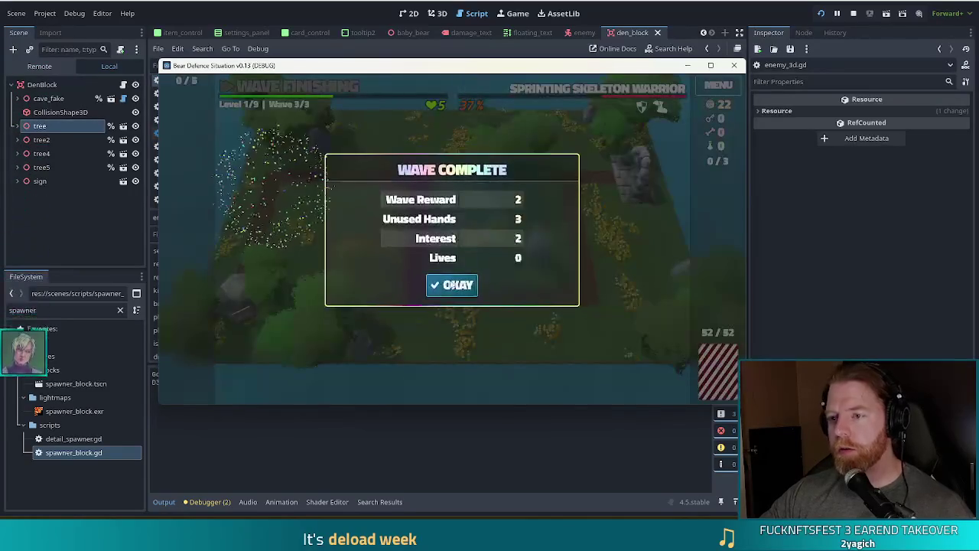
pyautogui.click(452, 284)
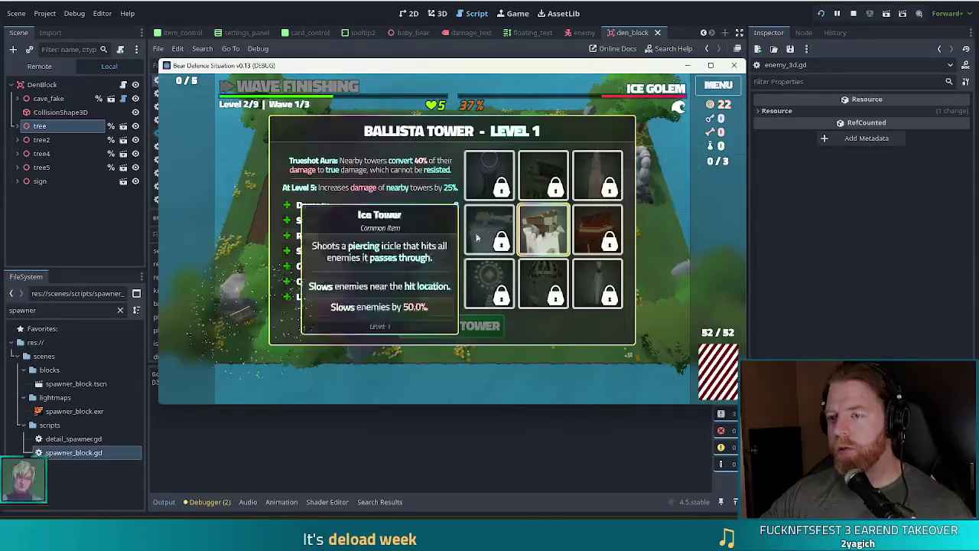
# Upgrade the Ballista Tower to level 2 with the Ice Tower option, then bring the script editor forward.
pyautogui.click(472, 330)
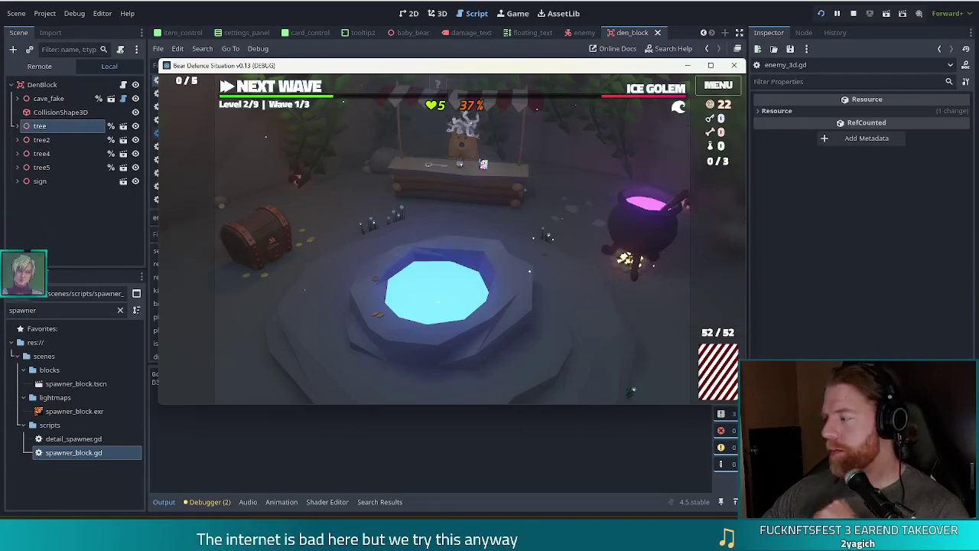
pyautogui.click(396, 176)
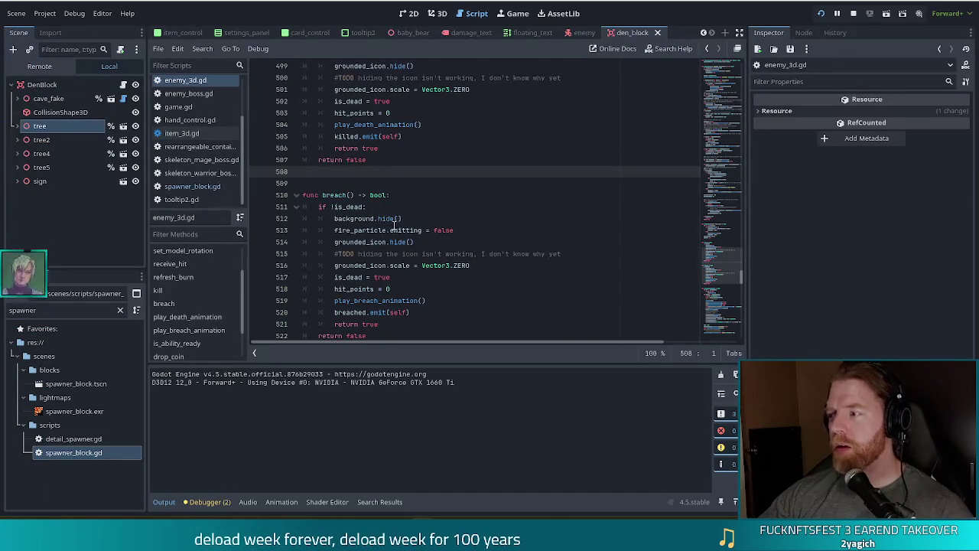
# Review breach() around line 507 in enemy_3d.gd, switch back to game.gd, and select the file filter text.
pyautogui.moveTo(382, 228)
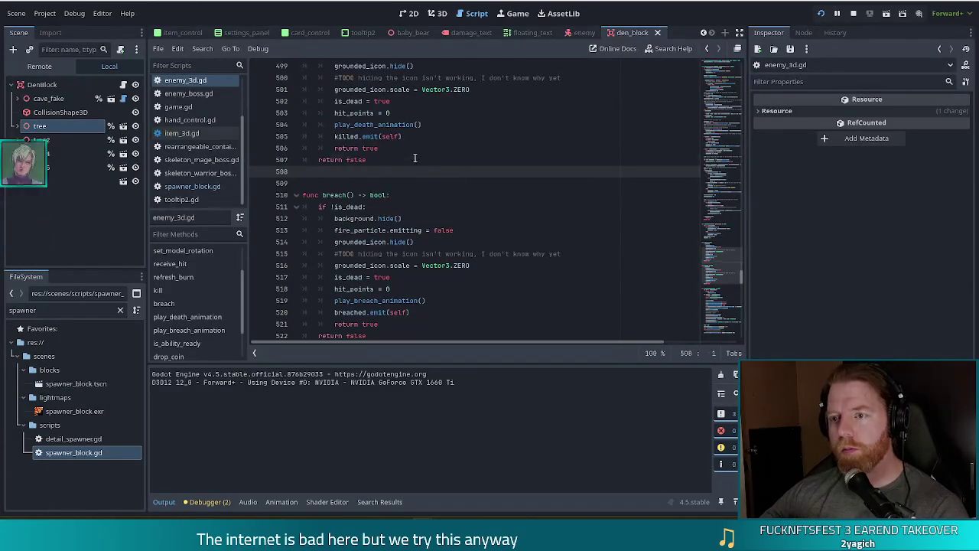
pyautogui.click(457, 161)
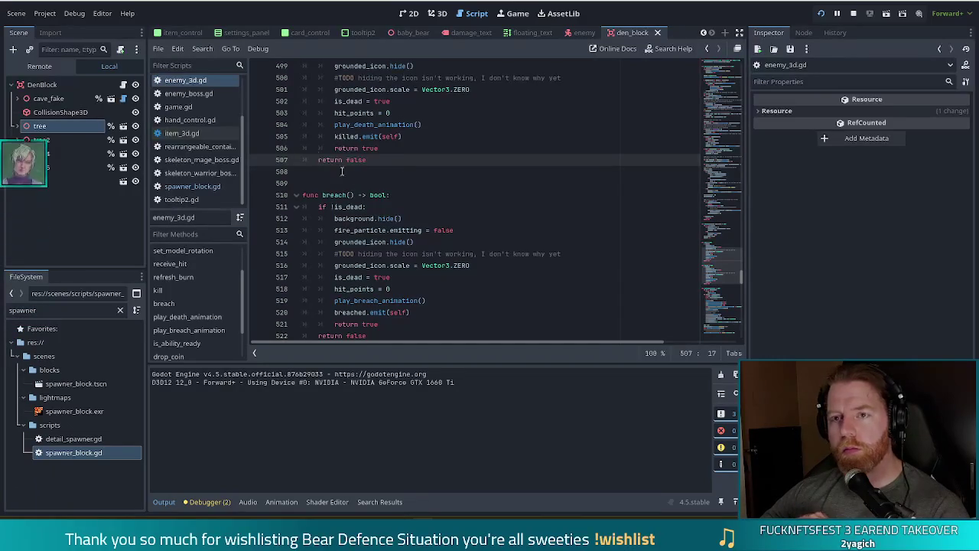
pyautogui.hotkey('alt', 'Left')
pyautogui.click(462, 159)
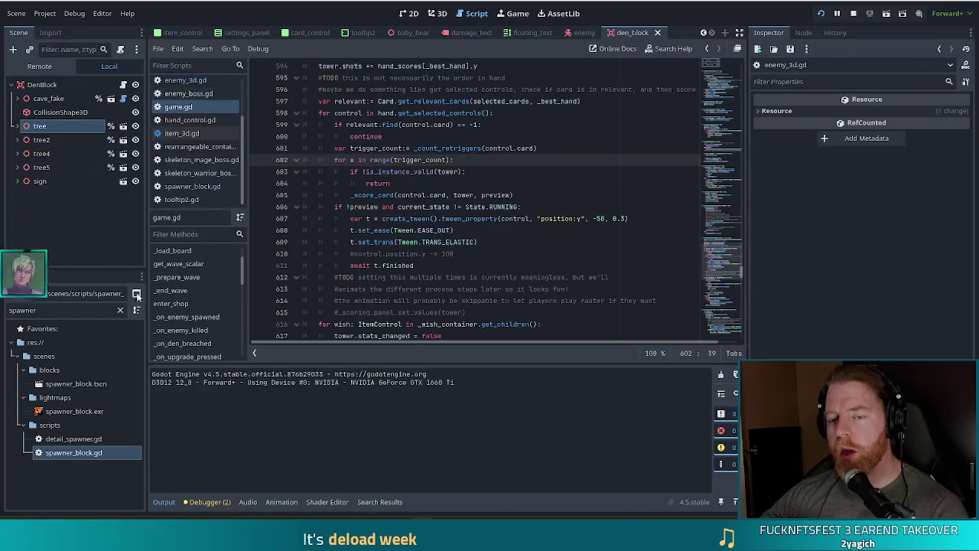
pyautogui.doubleClick(89, 309)
# Filter files by 'enemy', open enemy_unit_frame.gd, and inspect the _on_wave_enemy_type_changed call on line 66.
pyautogui.write('enemy')
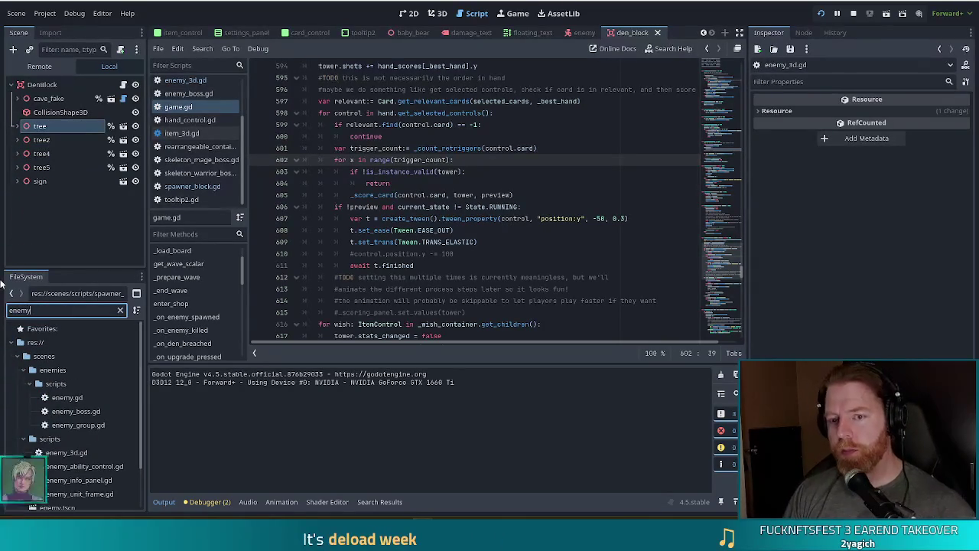
pyautogui.doubleClick(74, 493)
pyautogui.click(465, 230)
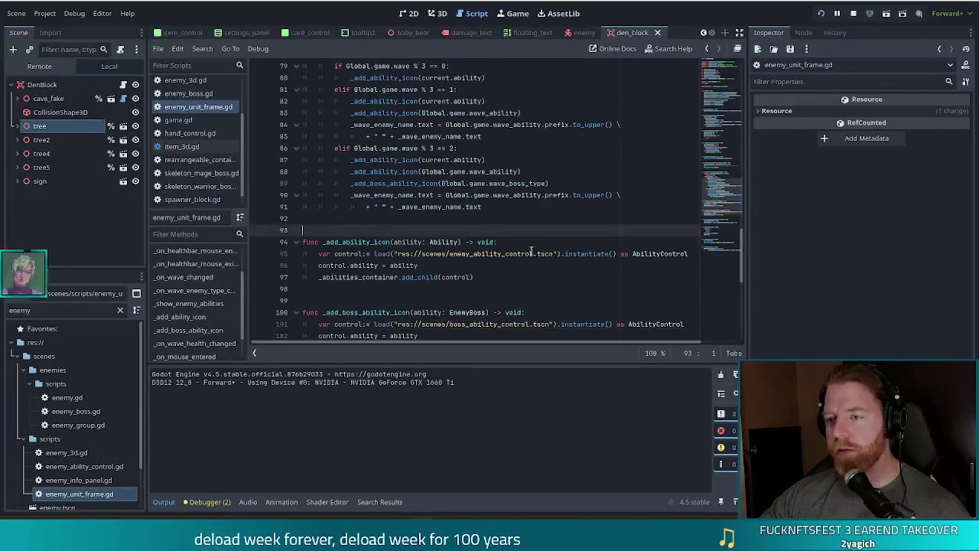
pyautogui.scroll(7, 531, 249)
pyautogui.scroll(1, 531, 249)
pyautogui.click(356, 194)
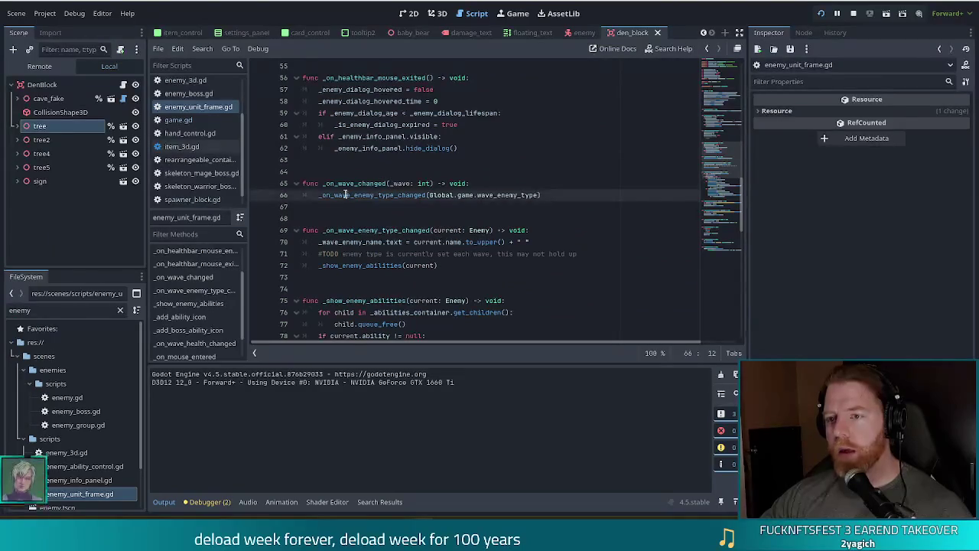
pyautogui.click(550, 193)
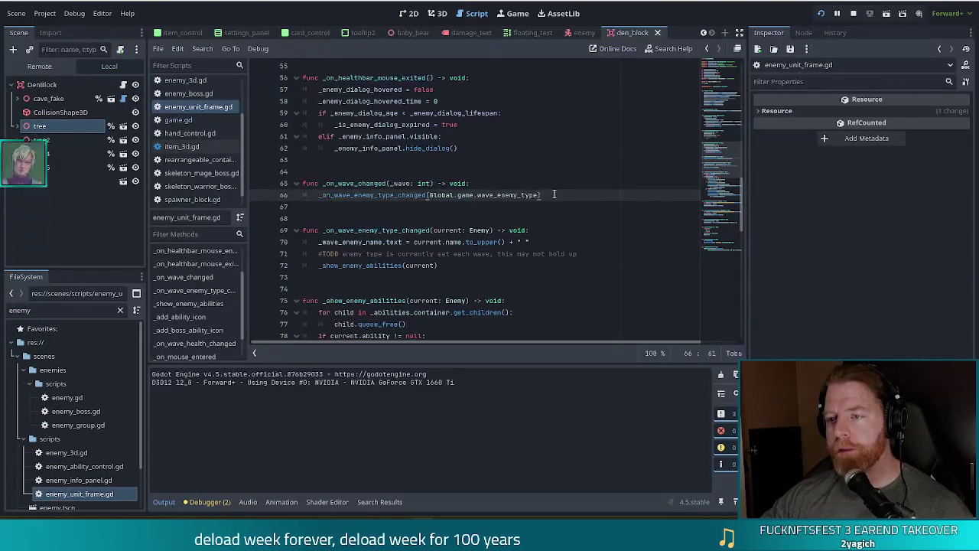
pyautogui.click(404, 195)
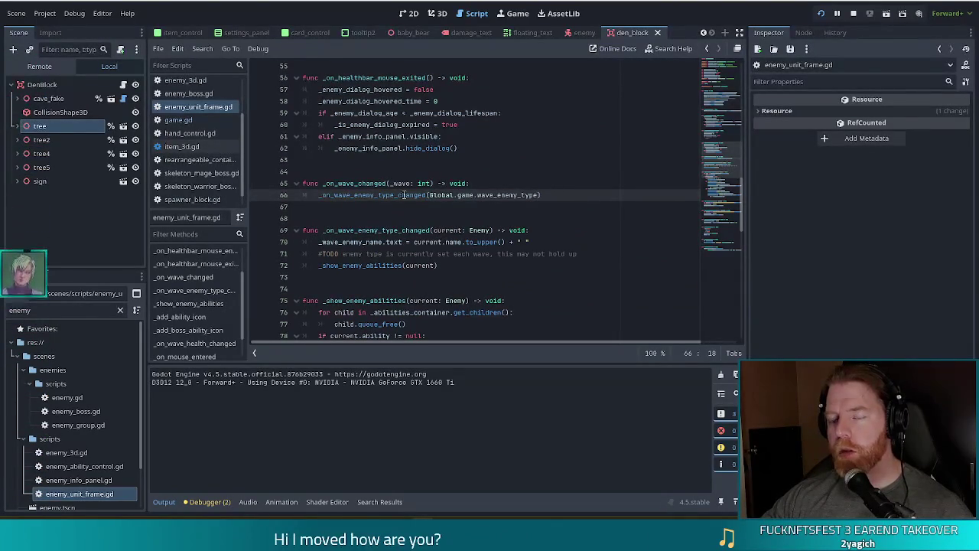
pyautogui.click(566, 195)
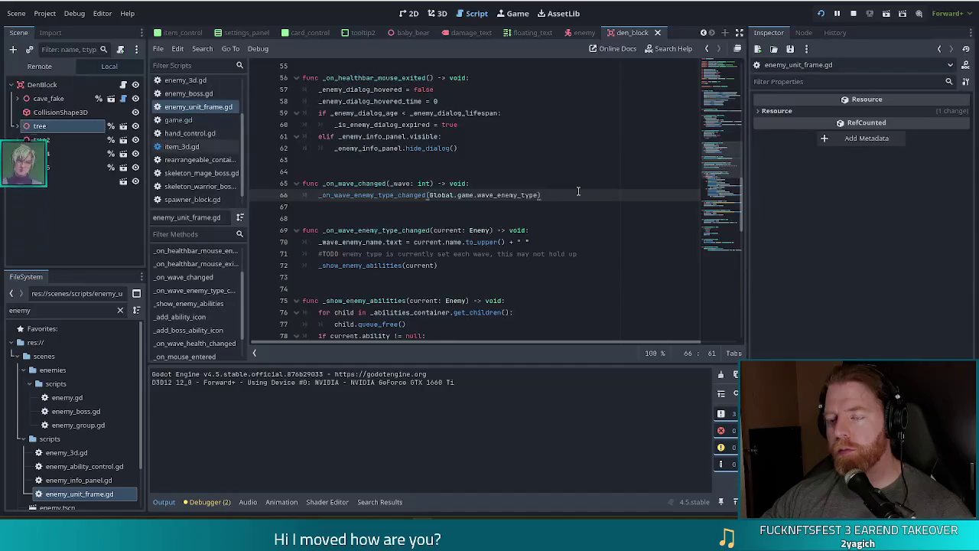
pyautogui.scroll(2, 576, 191)
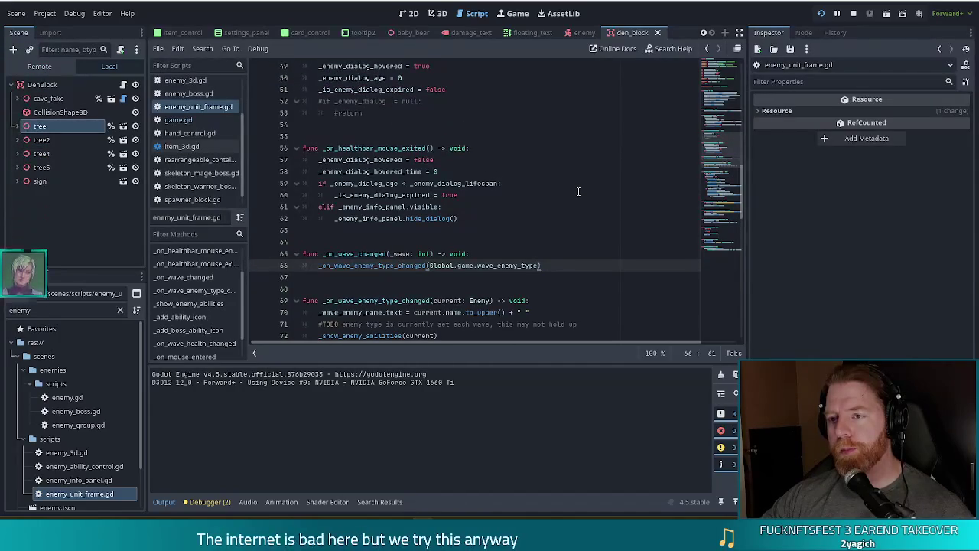
pyautogui.scroll(4, 579, 191)
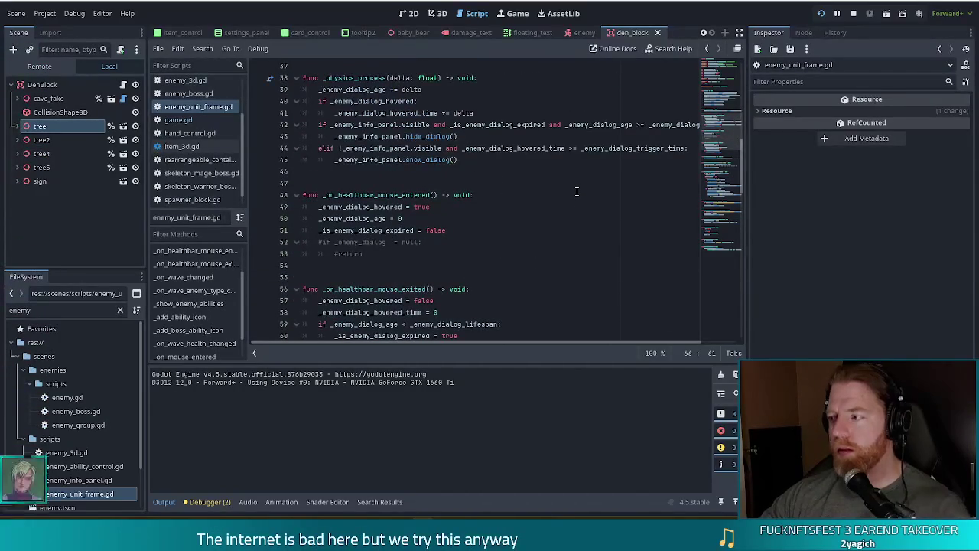